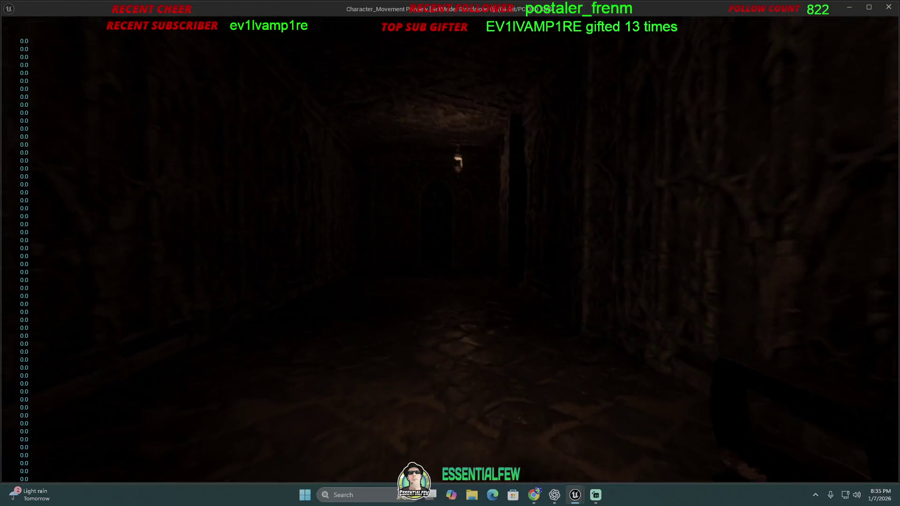
pyautogui.press('w')
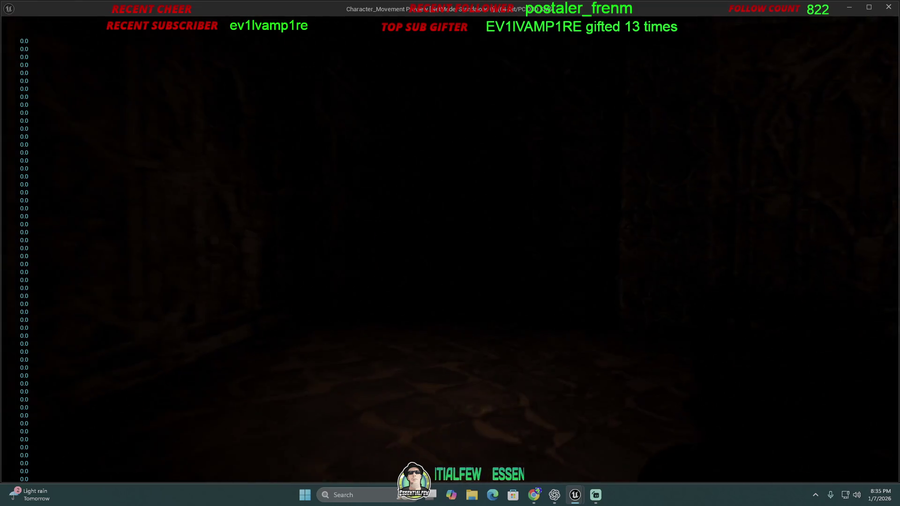
# - Walk down the corridor past the carved wooden door and interact with the stick on the floor
pyautogui.press('w')
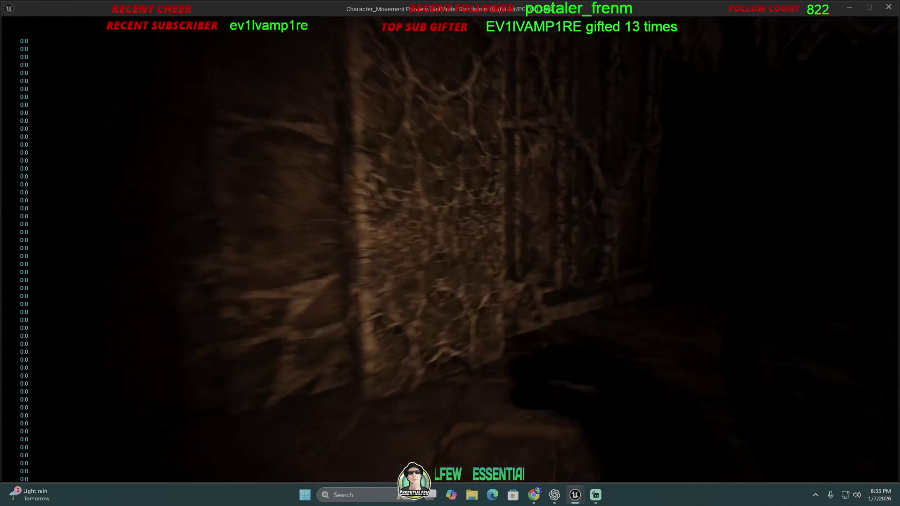
pyautogui.press('w')
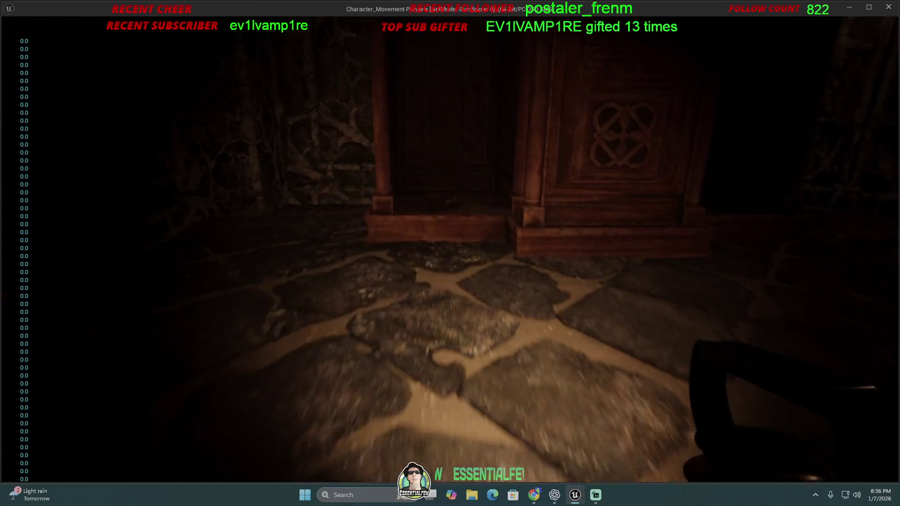
pyautogui.press('w')
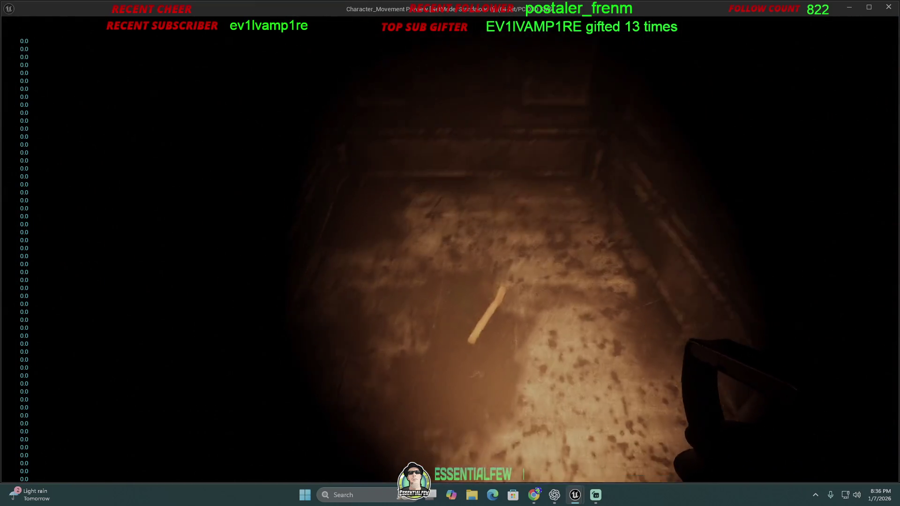
pyautogui.press('e')
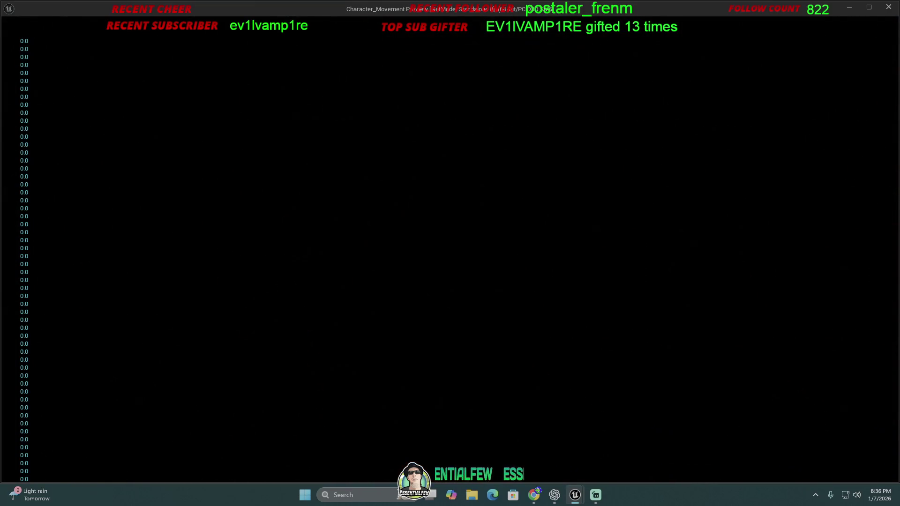
# - Turn toward the hanging lamp and continue along the dark stone corridor
pyautogui.press('w')
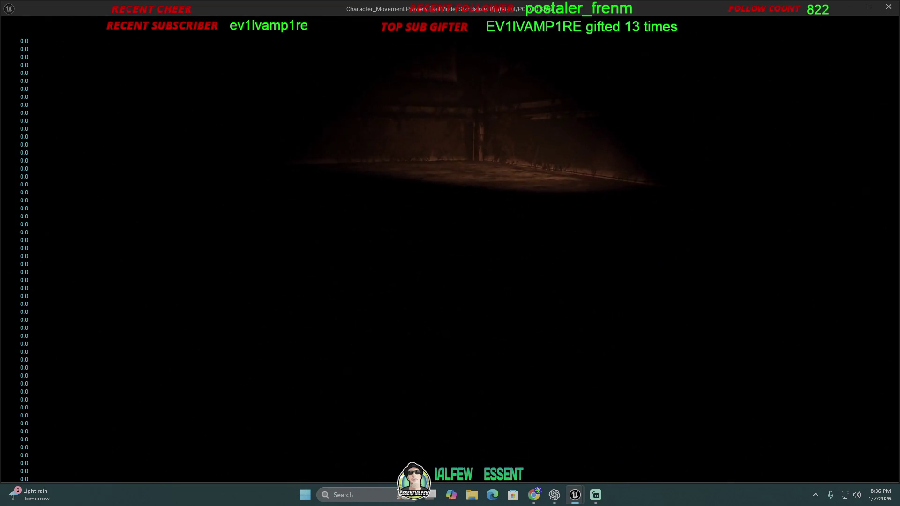
pyautogui.press('w')
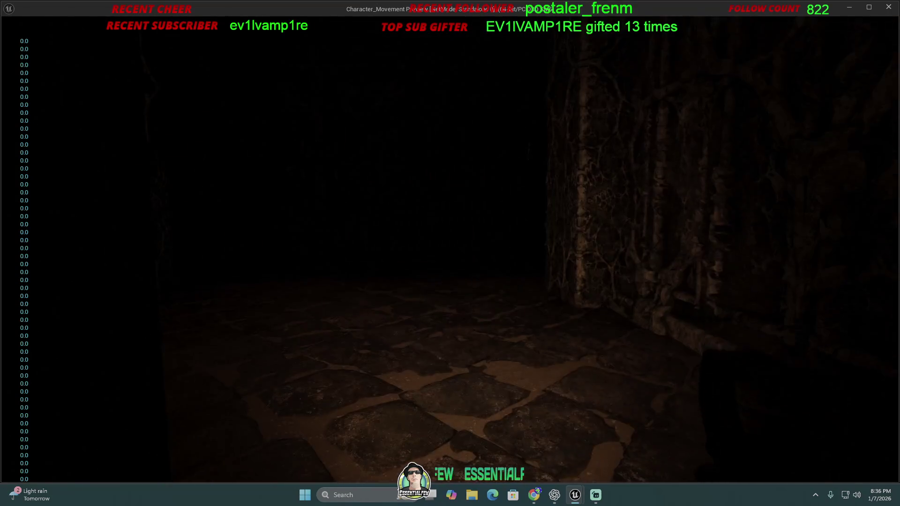
pyautogui.press('w')
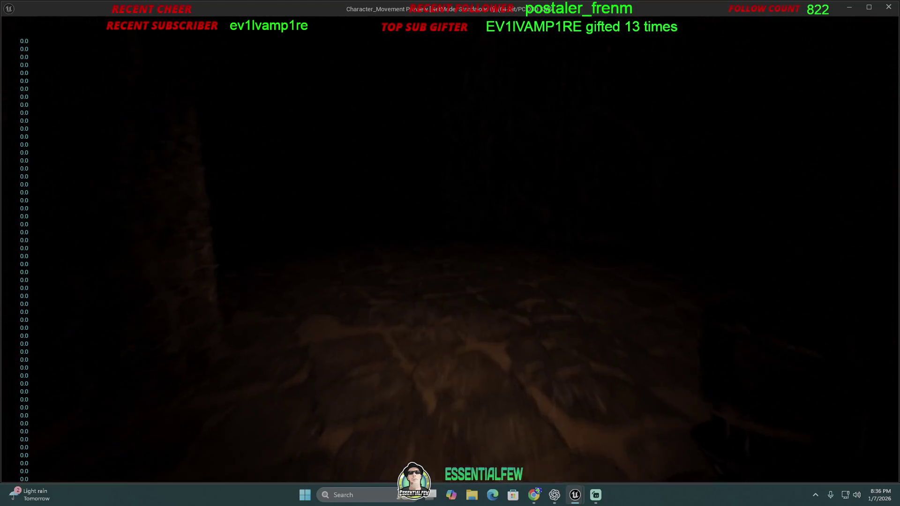
pyautogui.press('w')
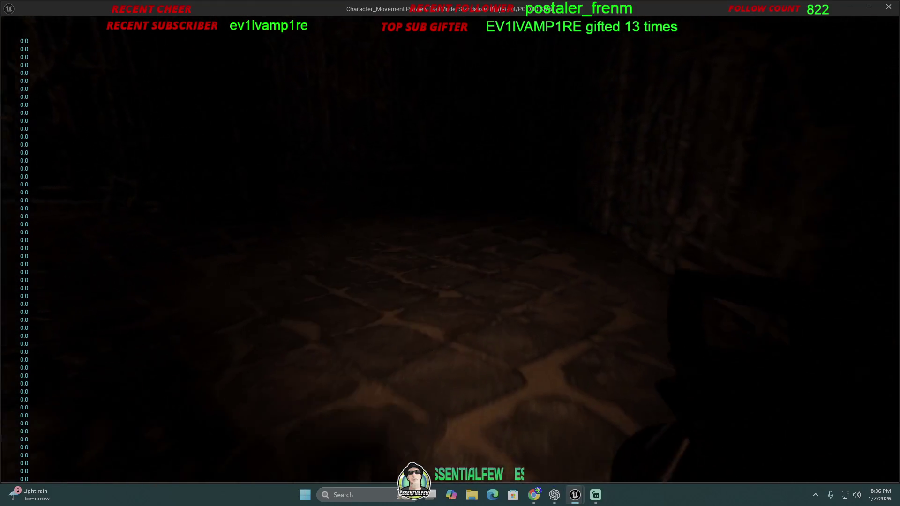
pyautogui.press('w')
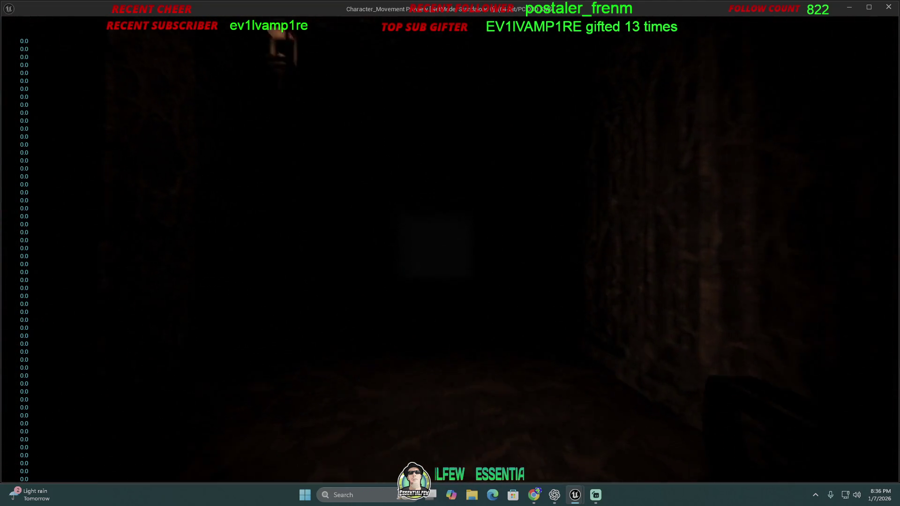
pyautogui.press('w')
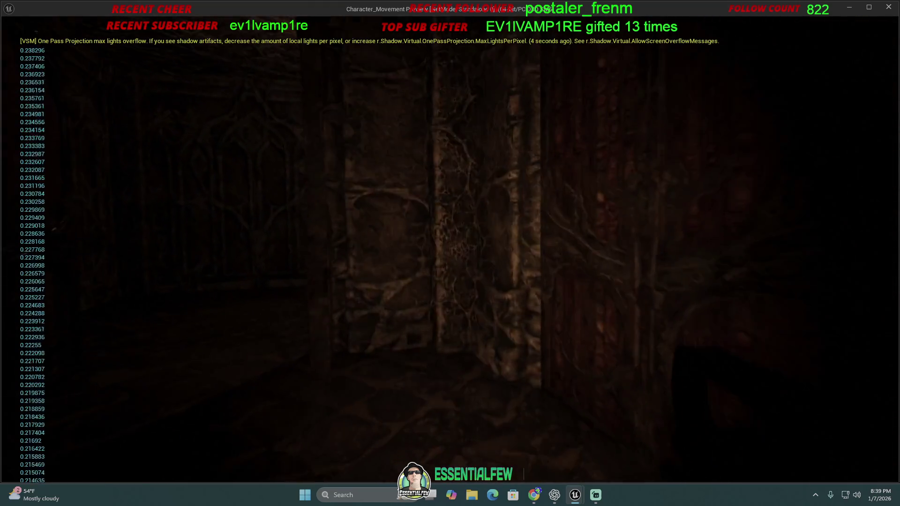
# - Walk through the doorway, open the object ahead, and cross the dark courtyard
pyautogui.press('e')
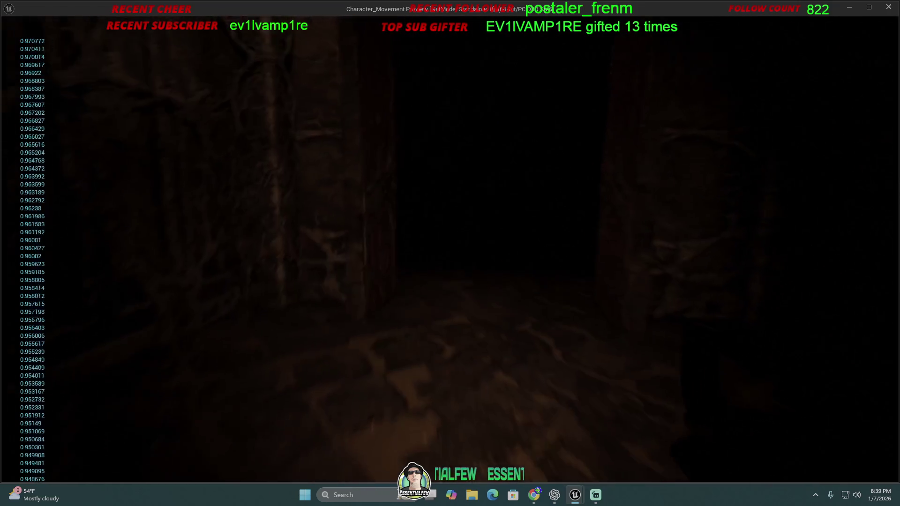
pyautogui.press('e')
pyautogui.press('e')
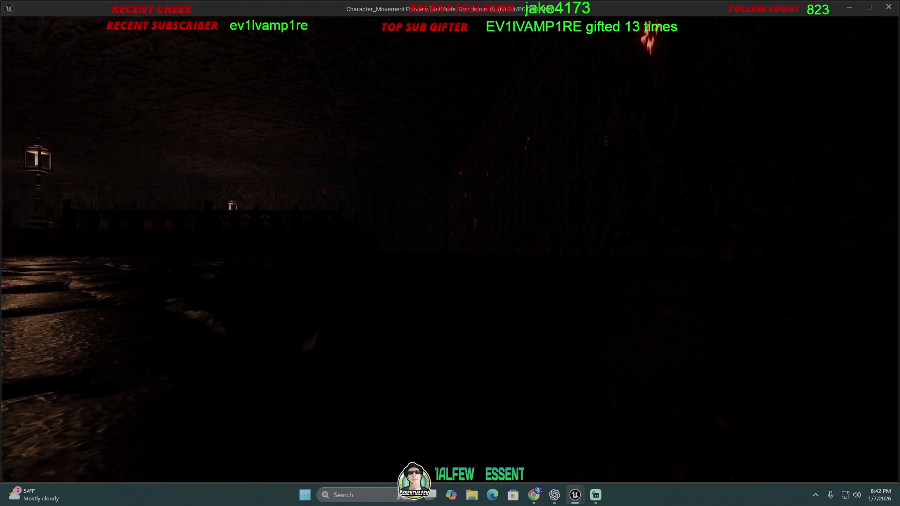
pyautogui.press('w')
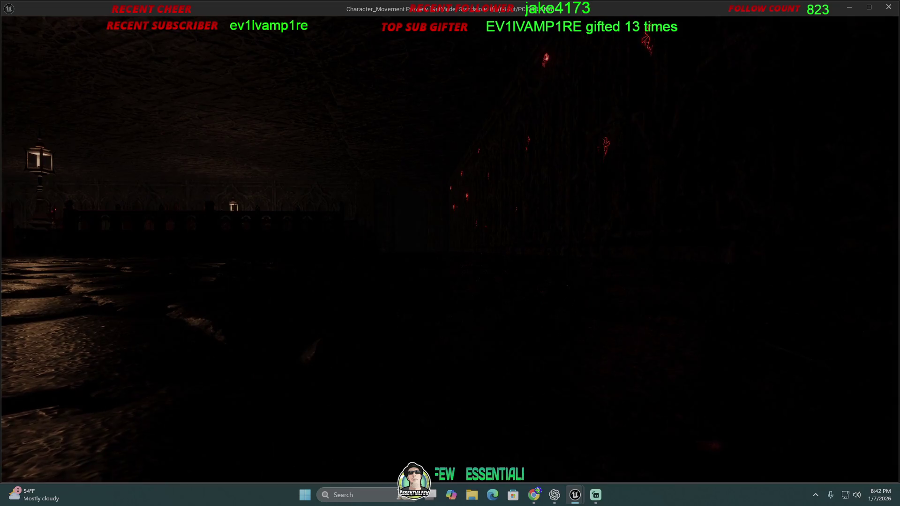
# - Cross the dark hall toward the lanterns and balustrade, then stop the play session with Esc
pyautogui.press('w')
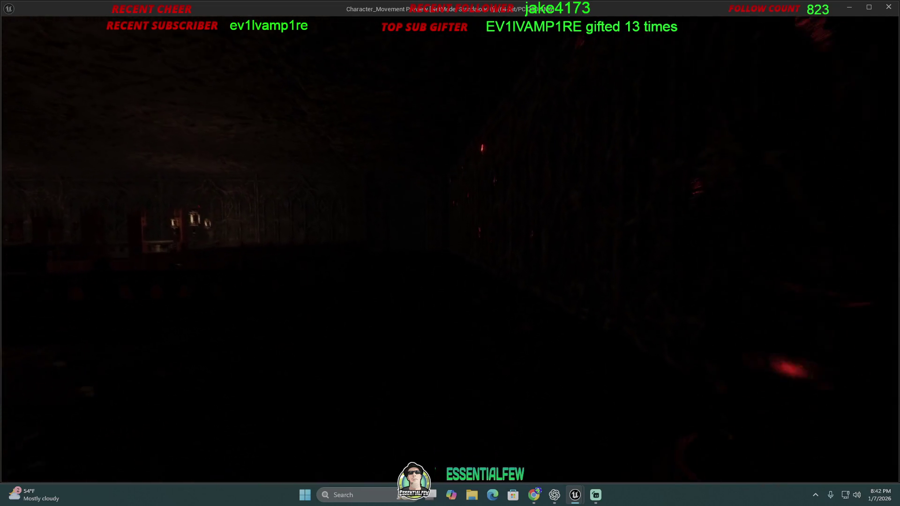
pyautogui.press('w')
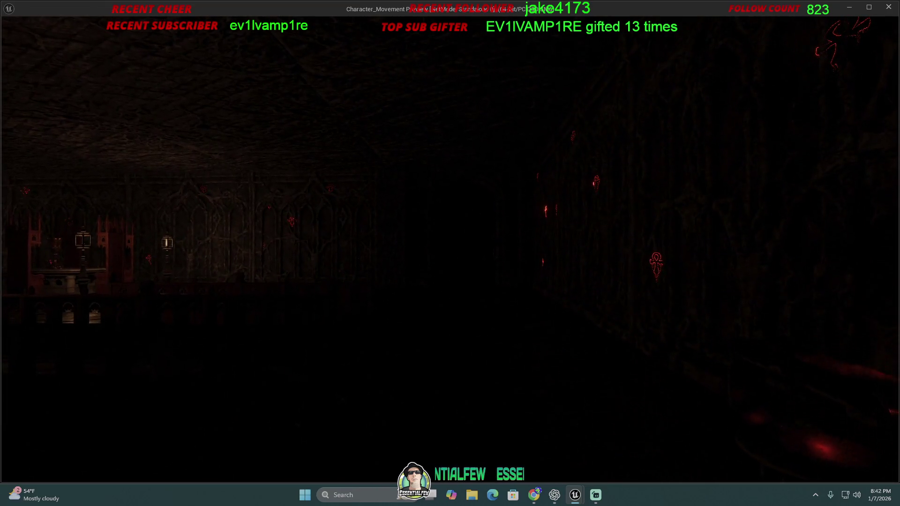
pyautogui.press('Escape')
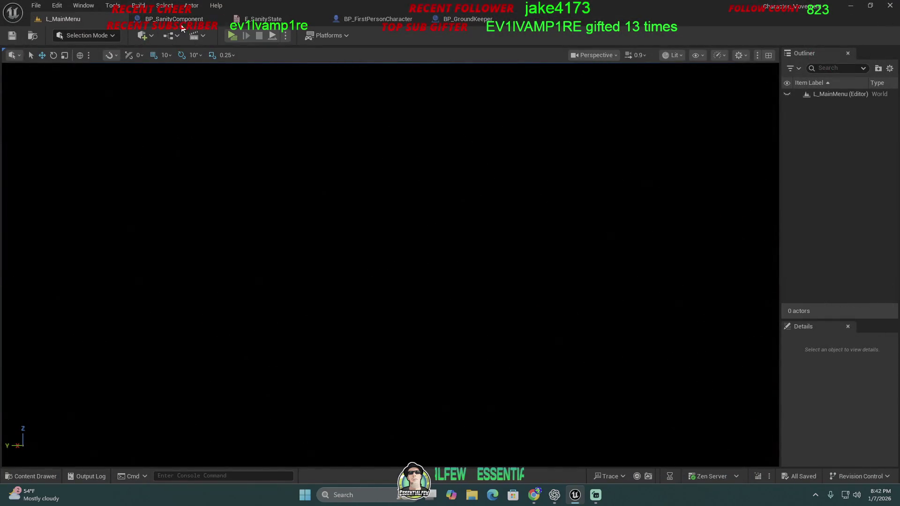
# - Load the MainGame level from the Content Drawer and turn the camera toward the graveyard and cathedral
pyautogui.click(31, 476)
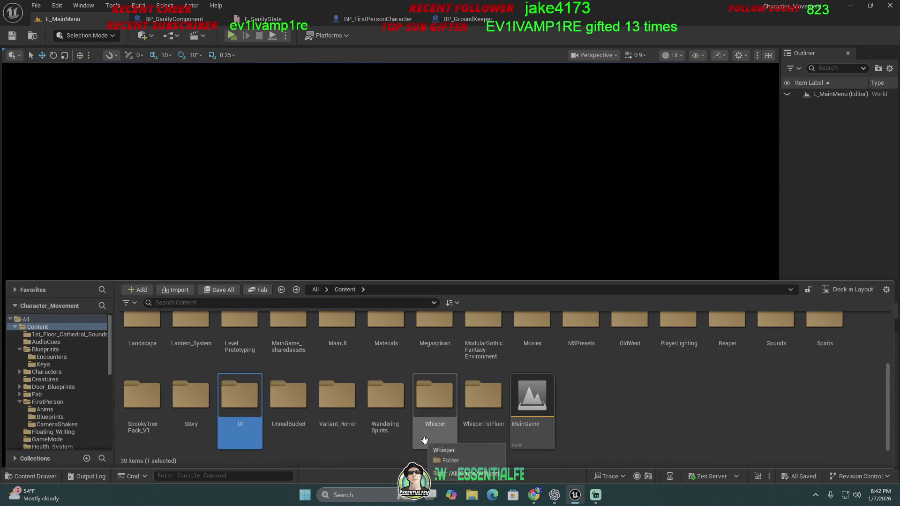
pyautogui.doubleClick(533, 419)
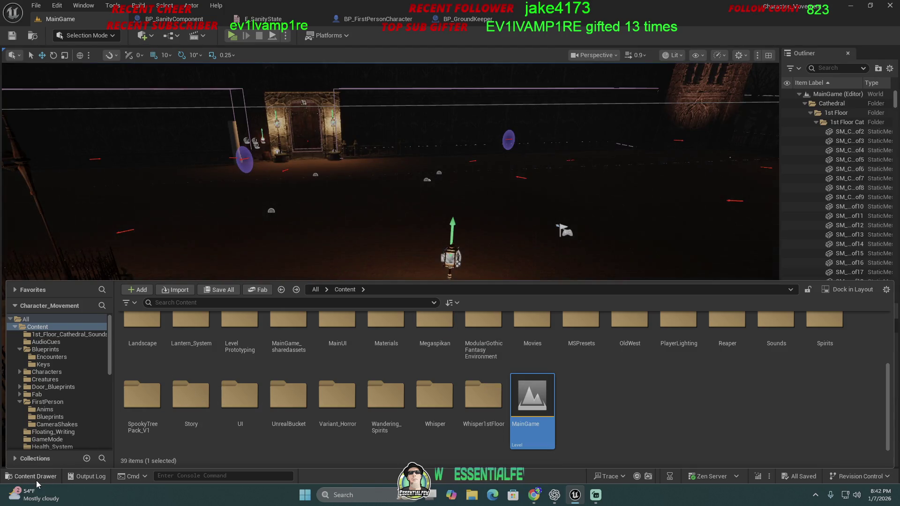
pyautogui.click(31, 477)
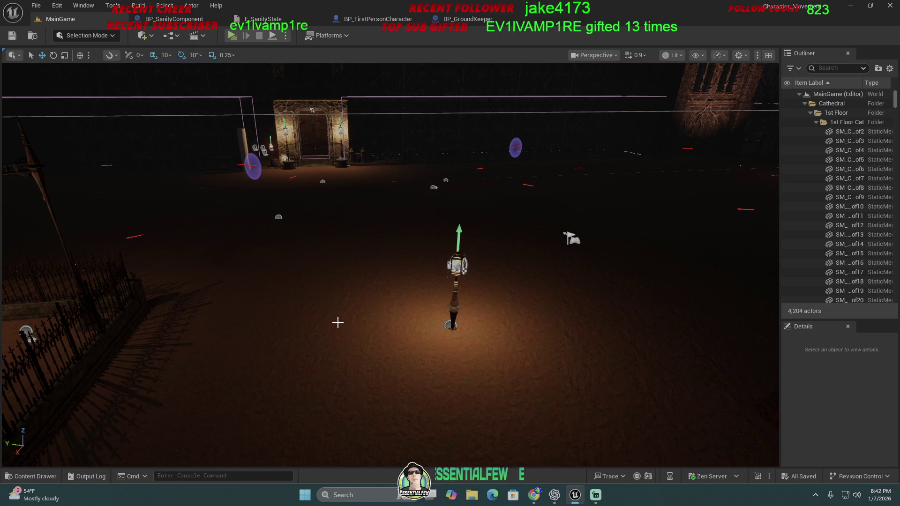
pyautogui.moveTo(338, 322); pyautogui.dragTo(336, 319)
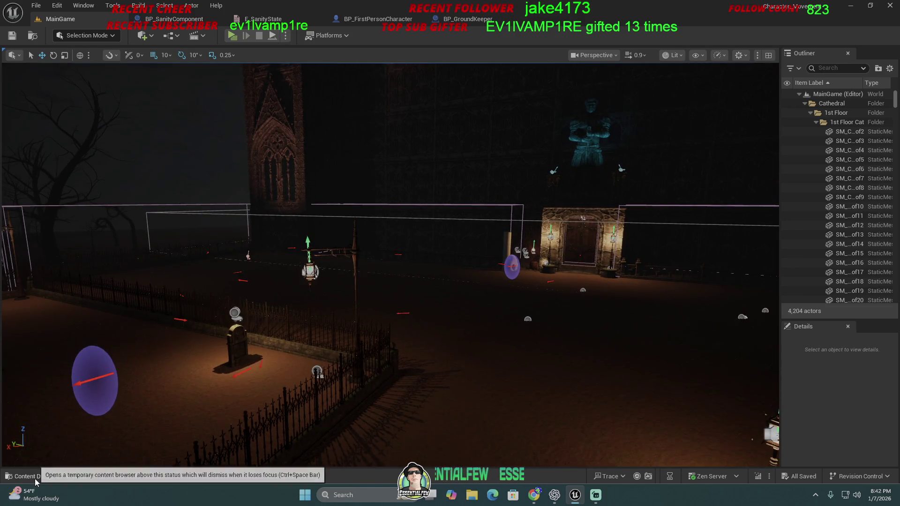
# - Open BP_FirstPersonCharacter from Content > FirstPerson > Blueprints
pyautogui.click(35, 478)
pyautogui.scroll(3, 278, 394)
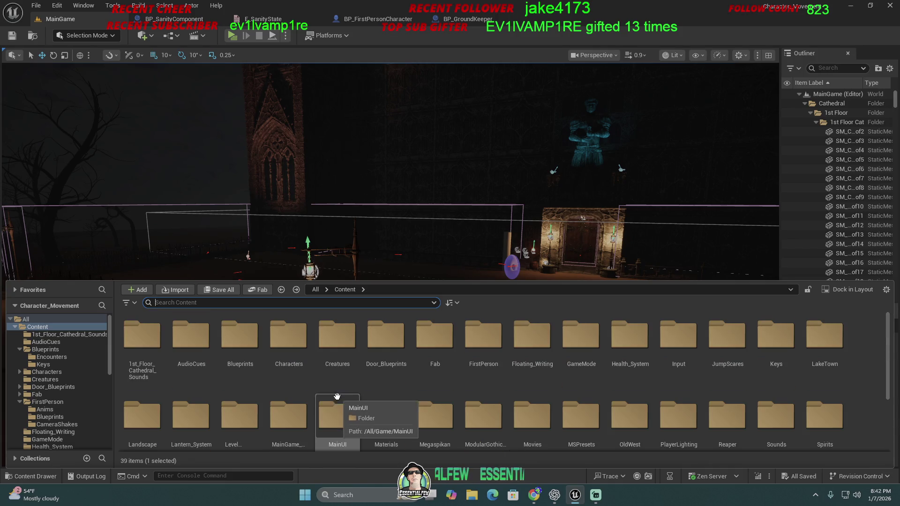
pyautogui.doubleClick(435, 335)
pyautogui.hotkey('alt', 'Left')
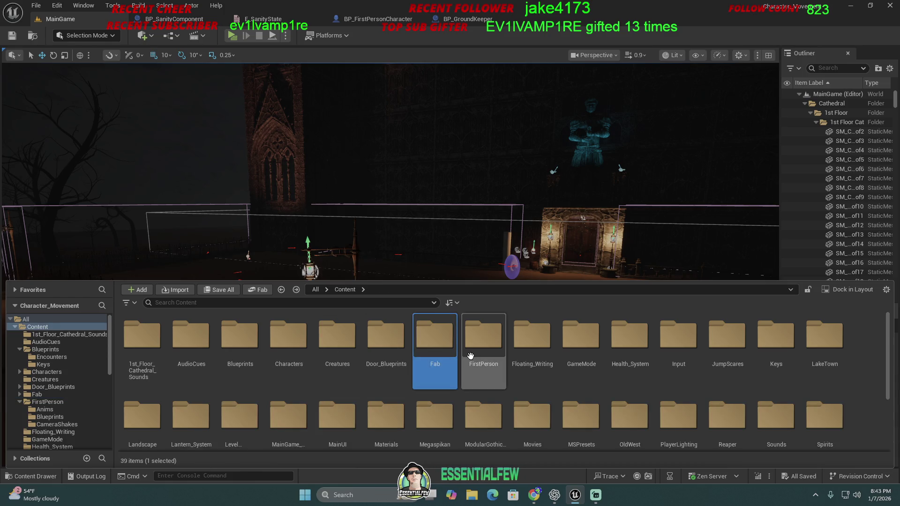
pyautogui.doubleClick(482, 336)
pyautogui.doubleClick(195, 352)
pyautogui.doubleClick(191, 343)
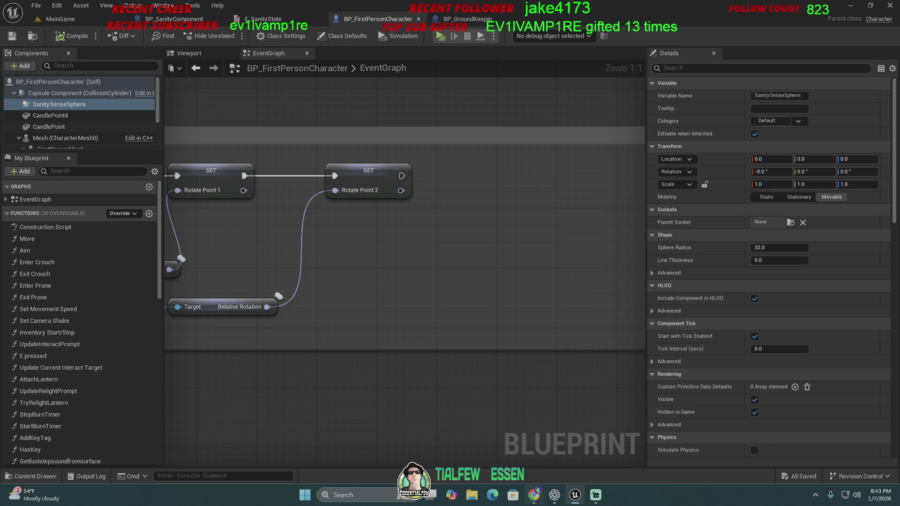
# - Narrow the Details and left panels so the EventGraph gets more room
pyautogui.click(534, 496)
pyautogui.click(534, 495)
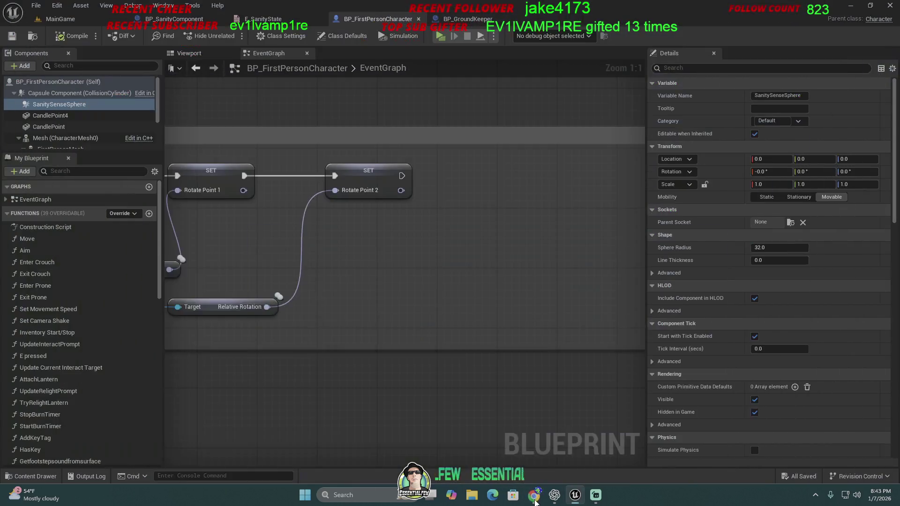
pyautogui.scroll(-5, 366, 311)
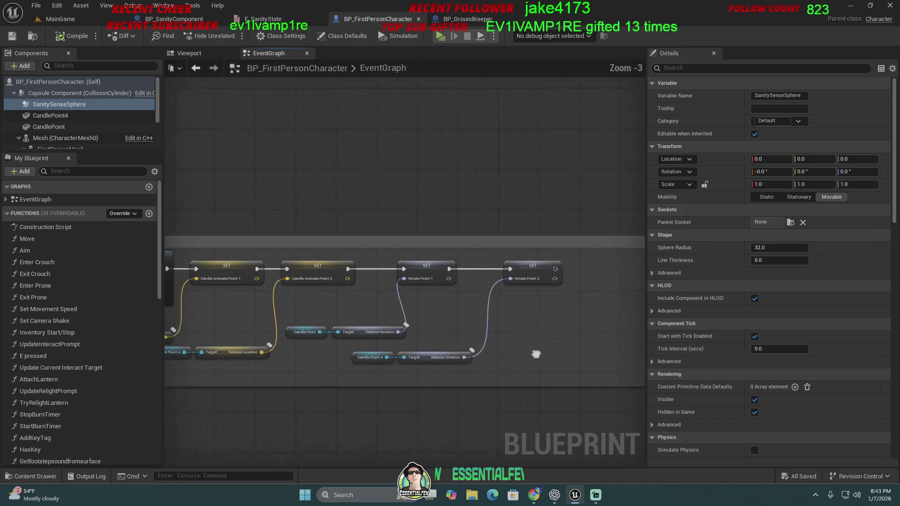
pyautogui.scroll(-3, 428, 320)
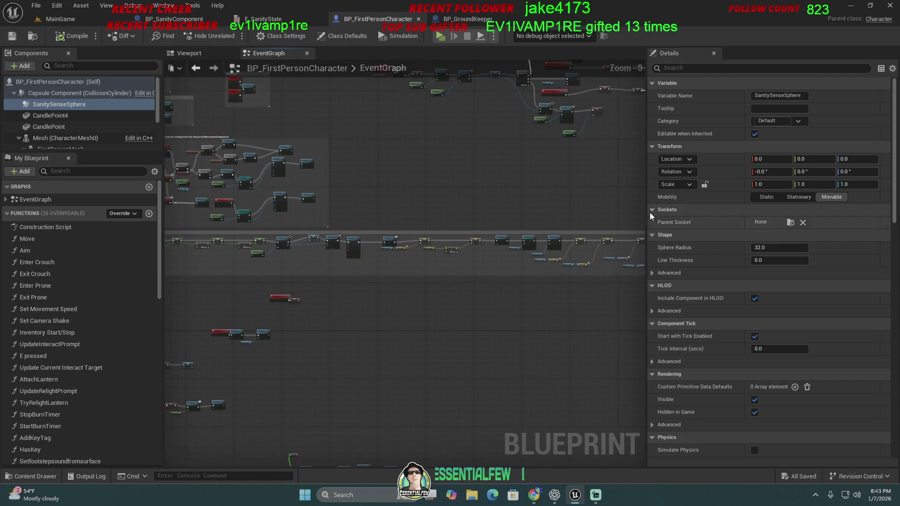
pyautogui.moveTo(645, 208); pyautogui.dragTo(807, 210)
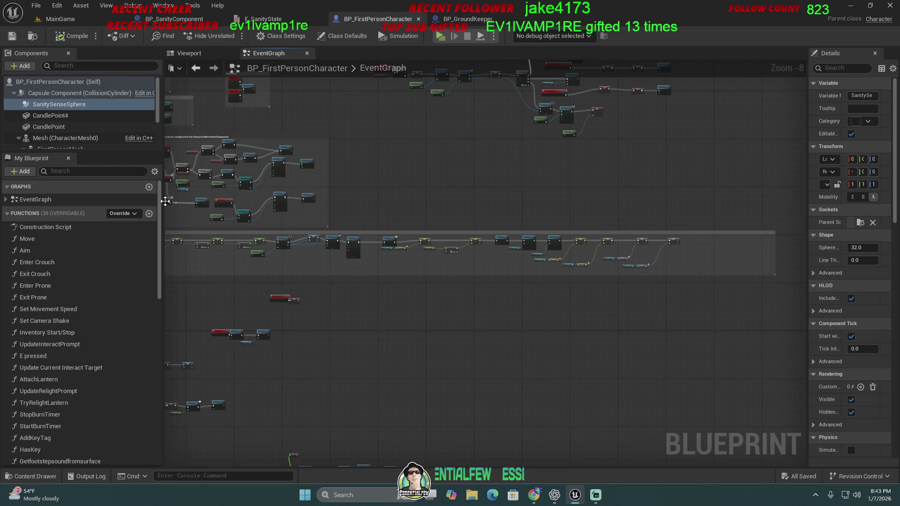
pyautogui.moveTo(163, 201); pyautogui.dragTo(102, 201)
# - Pan the EventGraph to the StartReaperDecision logic and the Reaper choice widget creation
pyautogui.moveTo(369, 205)
pyautogui.mouseDown()
pyautogui.moveTo(370, 223)
pyautogui.moveTo(537, 316)
pyautogui.moveTo(548, 391)
pyautogui.moveTo(576, 305)
pyautogui.moveTo(510, 295)
pyautogui.moveTo(402, 301)
pyautogui.moveTo(340, 289)
pyautogui.moveTo(246, 325)
pyautogui.moveTo(237, 313)
pyautogui.moveTo(228, 320)
pyautogui.mouseUp()
pyautogui.scroll(4, 302, 304)
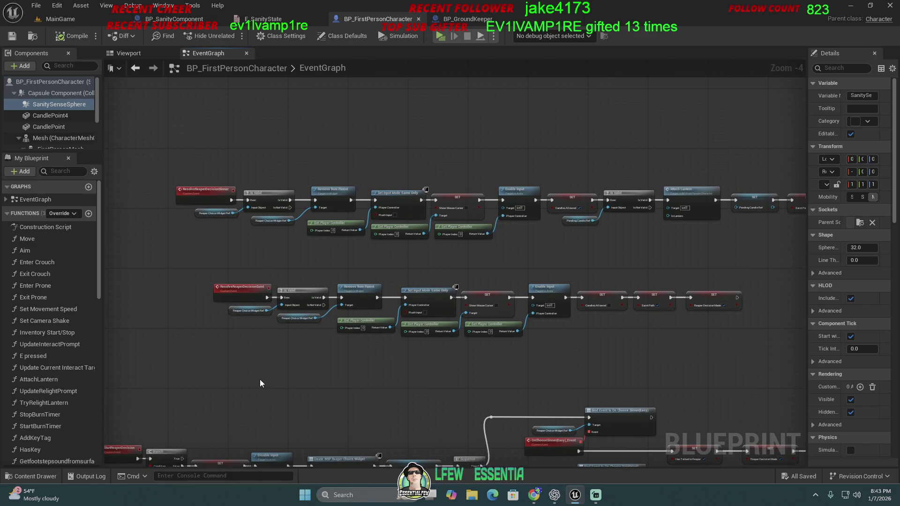
pyautogui.scroll(1, 252, 381)
pyautogui.moveTo(252, 381)
pyautogui.mouseDown()
pyautogui.moveTo(260, 358)
pyautogui.moveTo(236, 358)
pyautogui.moveTo(243, 368)
pyautogui.mouseUp()
pyautogui.moveTo(419, 231); pyautogui.dragTo(75, 250)
pyautogui.moveTo(145, 378)
pyautogui.mouseDown()
pyautogui.moveTo(581, 84)
pyautogui.moveTo(741, 103)
pyautogui.moveTo(543, 89)
pyautogui.moveTo(164, 96)
pyautogui.mouseUp()
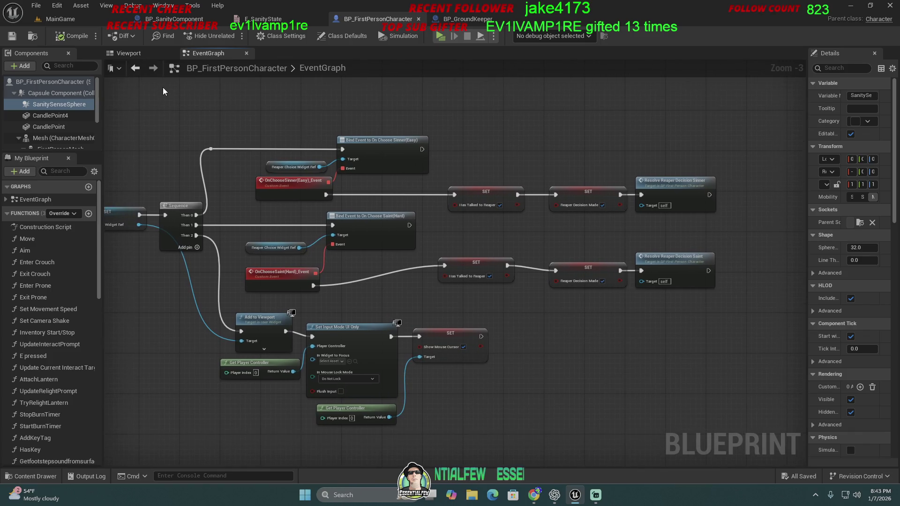
pyautogui.moveTo(153, 111)
pyautogui.mouseDown()
pyautogui.moveTo(312, 103)
pyautogui.moveTo(552, 136)
pyautogui.moveTo(482, 165)
pyautogui.moveTo(519, 128)
pyautogui.moveTo(563, 196)
pyautogui.moveTo(587, 168)
pyautogui.mouseUp()
pyautogui.scroll(-3, 552, 136)
pyautogui.scroll(2, 563, 196)
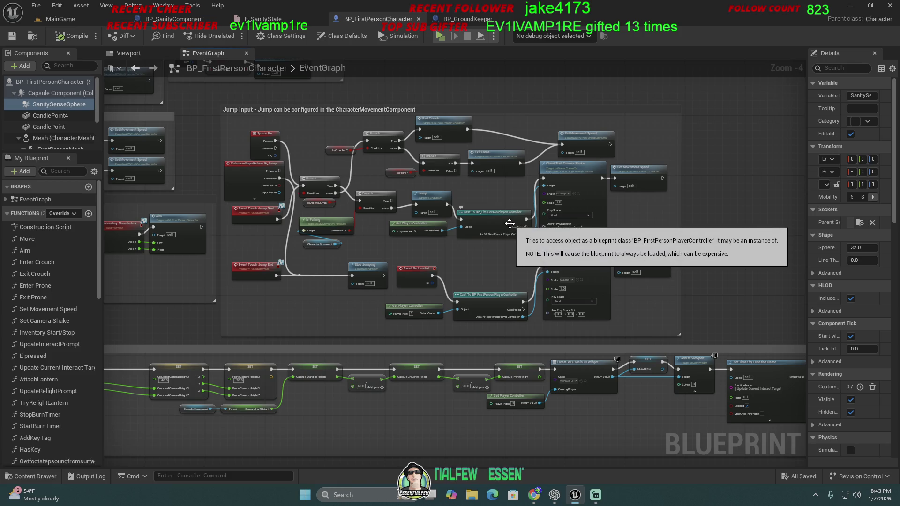
pyautogui.scroll(2, 485, 255)
pyautogui.moveTo(463, 224)
pyautogui.mouseDown()
pyautogui.moveTo(385, 188)
pyautogui.moveTo(292, 274)
pyautogui.moveTo(428, 277)
pyautogui.moveTo(378, 218)
pyautogui.mouseUp()
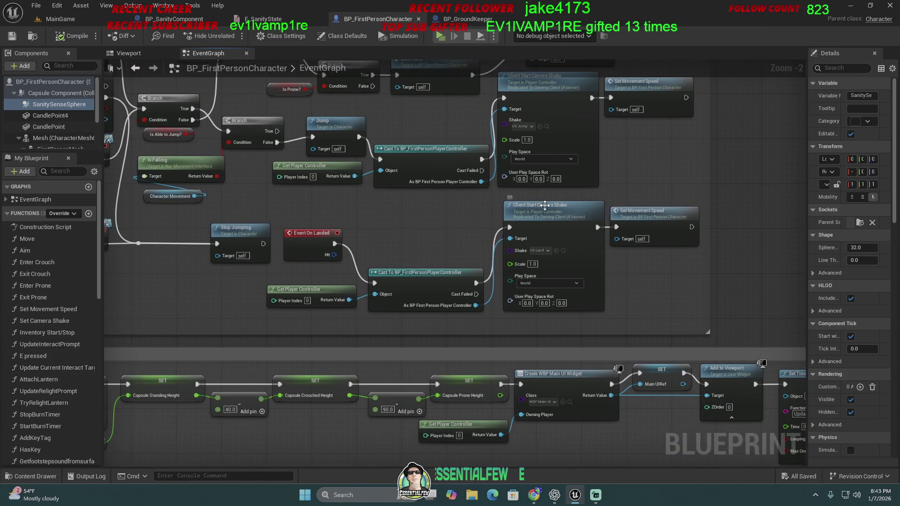
pyautogui.scroll(-2, 426, 262)
pyautogui.moveTo(425, 261); pyautogui.dragTo(615, 255)
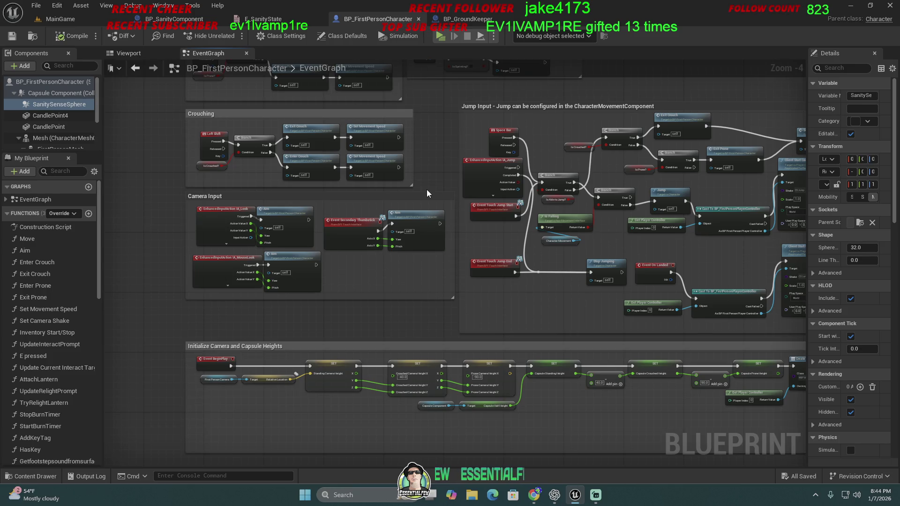
pyautogui.moveTo(428, 189)
pyautogui.mouseDown()
pyautogui.moveTo(468, 291)
pyautogui.moveTo(457, 306)
pyautogui.moveTo(451, 397)
pyautogui.moveTo(410, 339)
pyautogui.moveTo(361, 147)
pyautogui.moveTo(223, 240)
pyautogui.mouseUp()
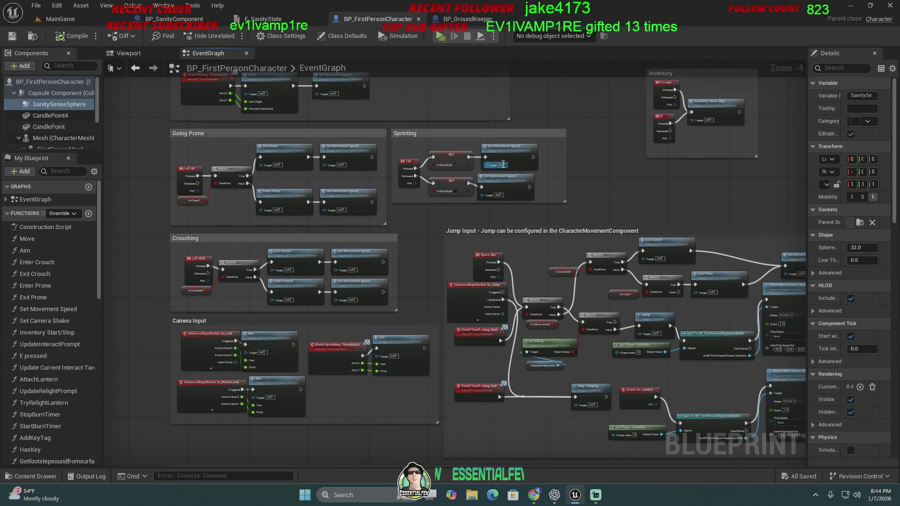
pyautogui.moveTo(437, 164)
pyautogui.mouseDown()
pyautogui.moveTo(413, 244)
pyautogui.moveTo(391, 172)
pyautogui.mouseUp()
pyautogui.scroll(-1, 413, 244)
pyautogui.scroll(-1, 397, 234)
pyautogui.moveTo(392, 268); pyautogui.dragTo(315, 229)
pyautogui.moveTo(535, 349)
pyautogui.mouseDown()
pyautogui.moveTo(492, 375)
pyautogui.moveTo(421, 358)
pyautogui.moveTo(345, 311)
pyautogui.moveTo(441, 144)
pyautogui.moveTo(428, 140)
pyautogui.mouseUp()
# - Zoom into the lantern flicker Clamp (Float) and Set Intensity nodes
pyautogui.scroll(2, 337, 177)
pyautogui.scroll(2, 342, 140)
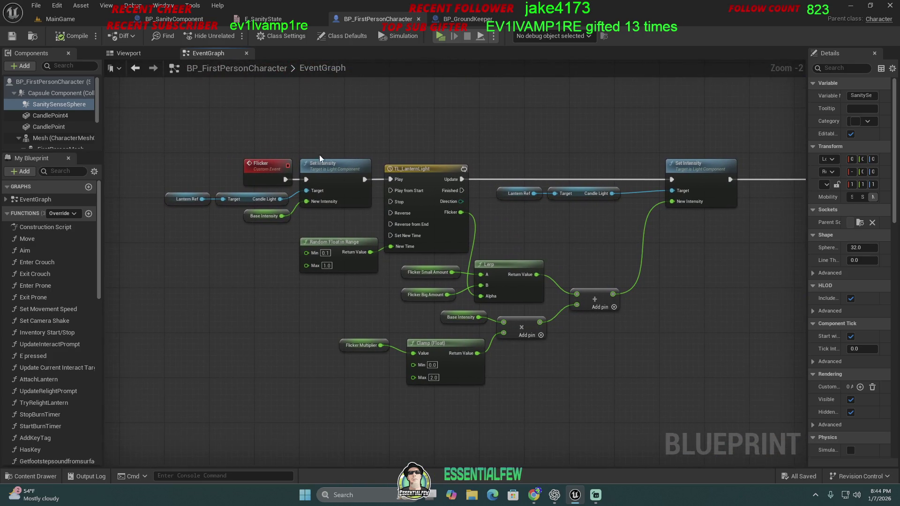
pyautogui.moveTo(451, 203); pyautogui.dragTo(324, 202)
pyautogui.moveTo(499, 232)
pyautogui.mouseDown()
pyautogui.moveTo(469, 262)
pyautogui.moveTo(541, 271)
pyautogui.mouseUp()
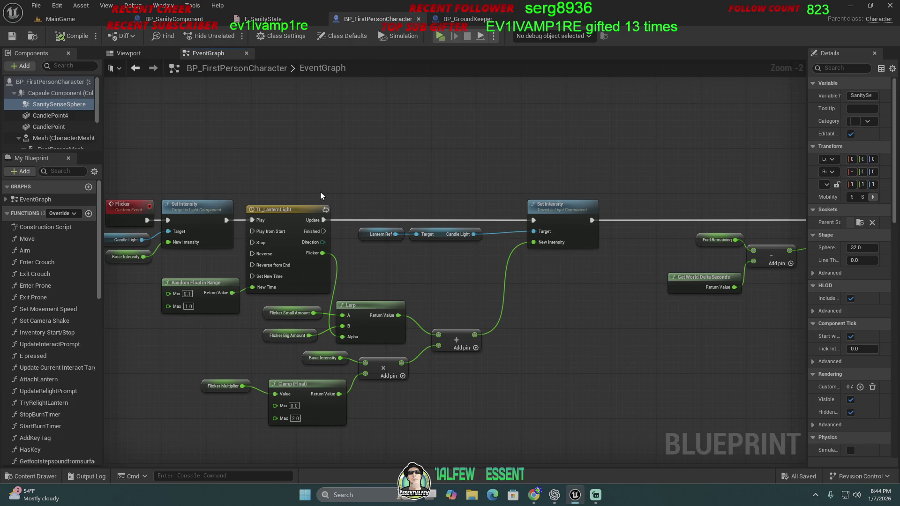
# - Follow the Fuel Remaining subtraction, 0–308 clamp and End Alpha nodes to the burn-out Branch
pyautogui.moveTo(376, 163)
pyautogui.mouseDown()
pyautogui.moveTo(386, 164)
pyautogui.moveTo(297, 137)
pyautogui.moveTo(233, 134)
pyautogui.mouseUp()
pyautogui.moveTo(419, 139); pyautogui.dragTo(380, 150)
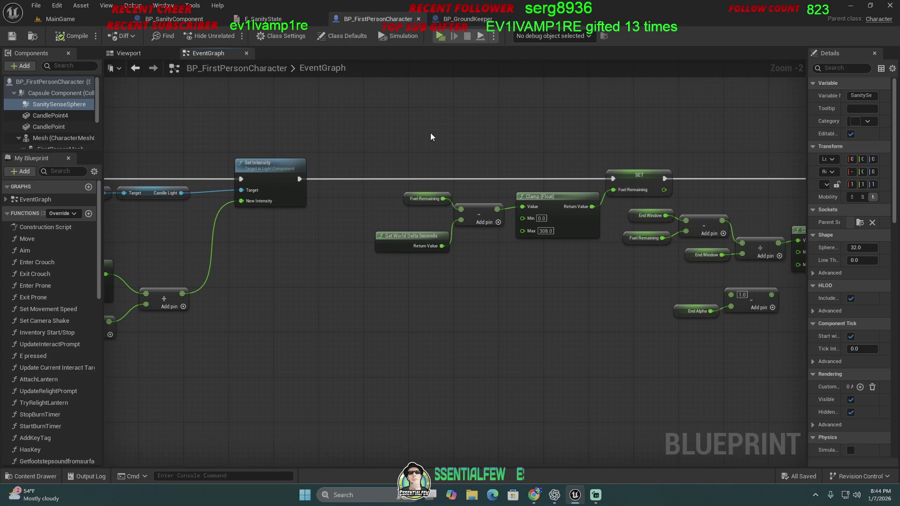
pyautogui.moveTo(466, 135)
pyautogui.mouseDown()
pyautogui.moveTo(405, 127)
pyautogui.moveTo(317, 152)
pyautogui.moveTo(460, 136)
pyautogui.moveTo(389, 135)
pyautogui.mouseUp()
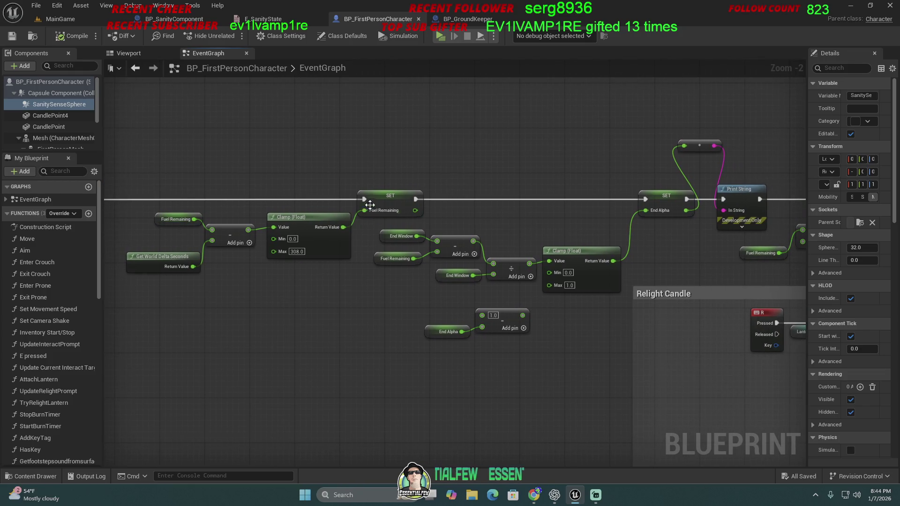
pyautogui.moveTo(273, 254); pyautogui.dragTo(330, 250)
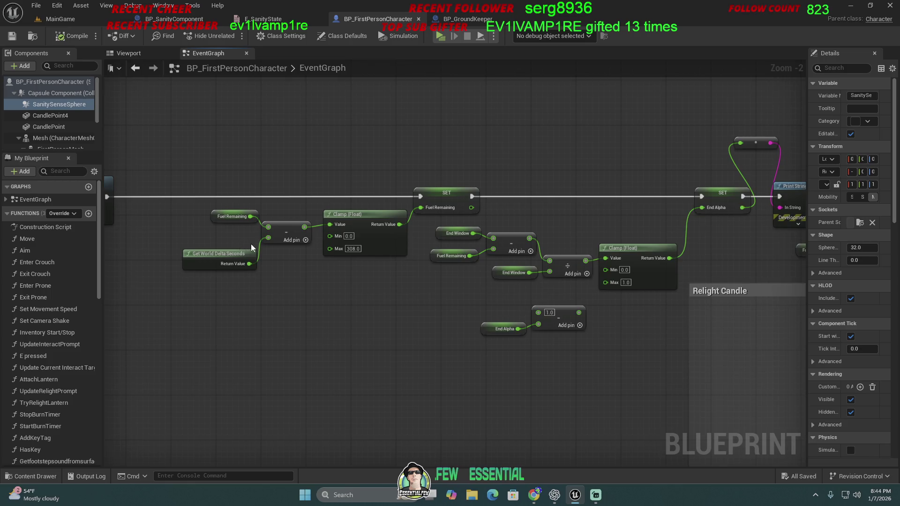
pyautogui.moveTo(251, 244)
pyautogui.mouseDown()
pyautogui.moveTo(77, 226)
pyautogui.moveTo(154, 214)
pyautogui.moveTo(5, 209)
pyautogui.mouseUp()
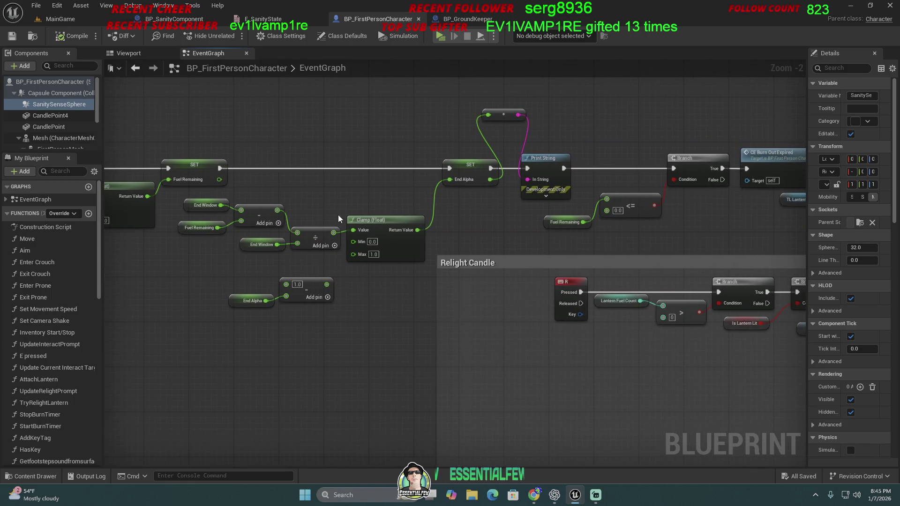
# - Follow the burn-out branch to its Stop and Set Hidden in Game nodes
pyautogui.moveTo(380, 214); pyautogui.dragTo(244, 225)
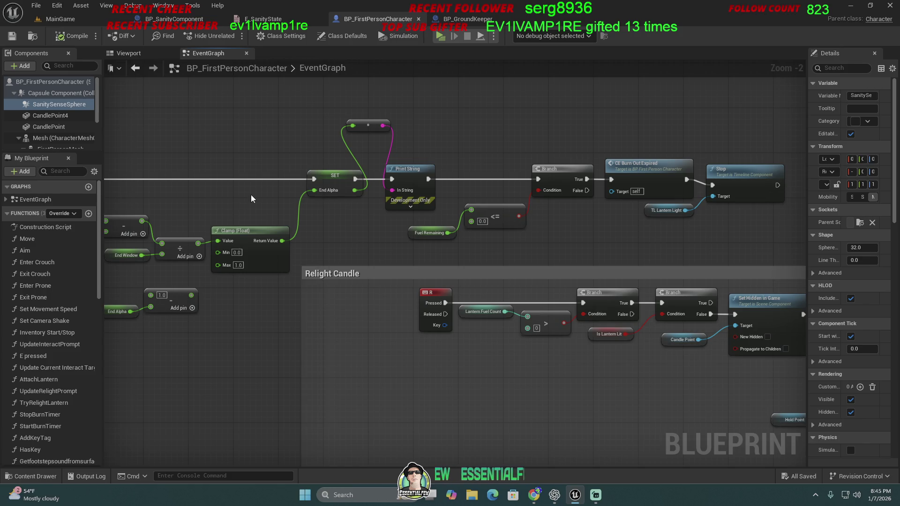
pyautogui.moveTo(364, 216)
pyautogui.mouseDown()
pyautogui.moveTo(324, 208)
pyautogui.moveTo(280, 216)
pyautogui.moveTo(327, 218)
pyautogui.moveTo(370, 242)
pyautogui.moveTo(321, 243)
pyautogui.mouseUp()
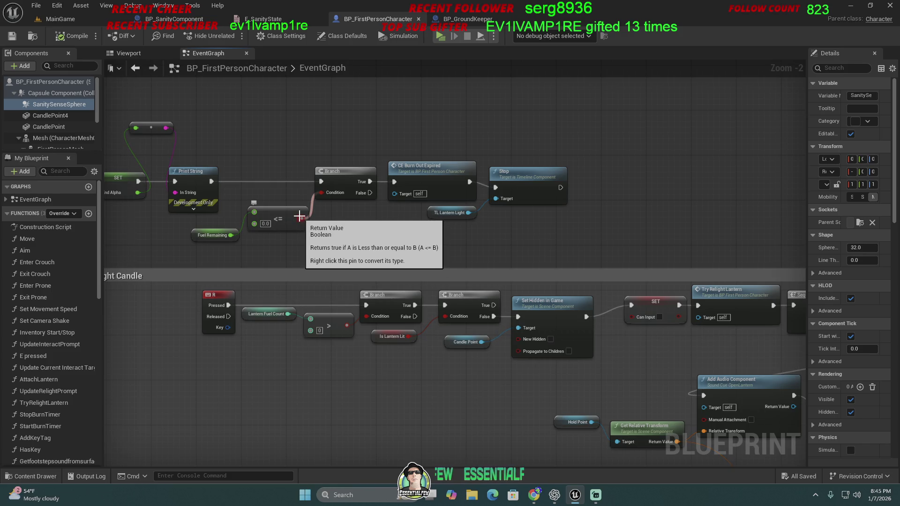
pyautogui.moveTo(392, 249)
pyautogui.mouseDown()
pyautogui.moveTo(335, 223)
pyautogui.moveTo(329, 230)
pyautogui.mouseUp()
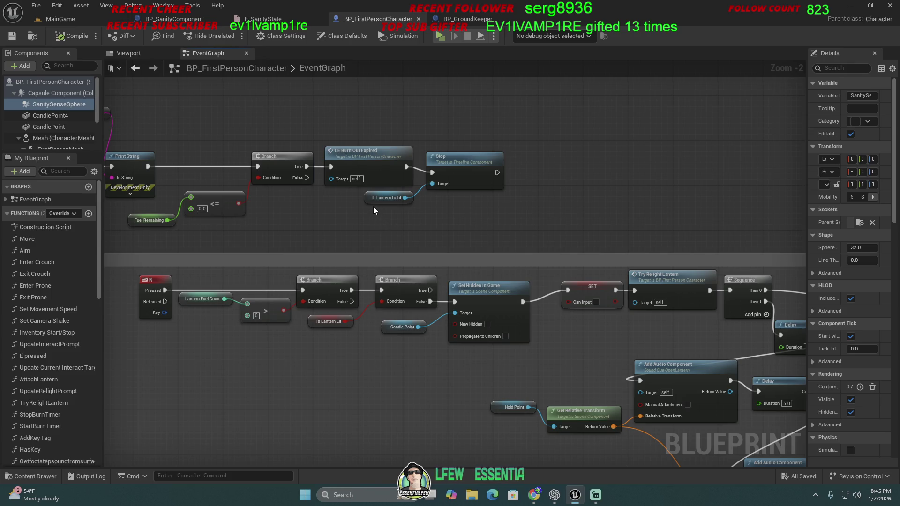
# - Pan along the Relight Candle section to the TL_RelightMove timeline and Set Relative Location nodes
pyautogui.moveTo(431, 213); pyautogui.dragTo(380, 199)
pyautogui.moveTo(459, 214)
pyautogui.mouseDown()
pyautogui.moveTo(395, 184)
pyautogui.moveTo(460, 160)
pyautogui.moveTo(567, 153)
pyautogui.moveTo(386, 228)
pyautogui.moveTo(421, 198)
pyautogui.moveTo(329, 206)
pyautogui.moveTo(344, 222)
pyautogui.mouseUp()
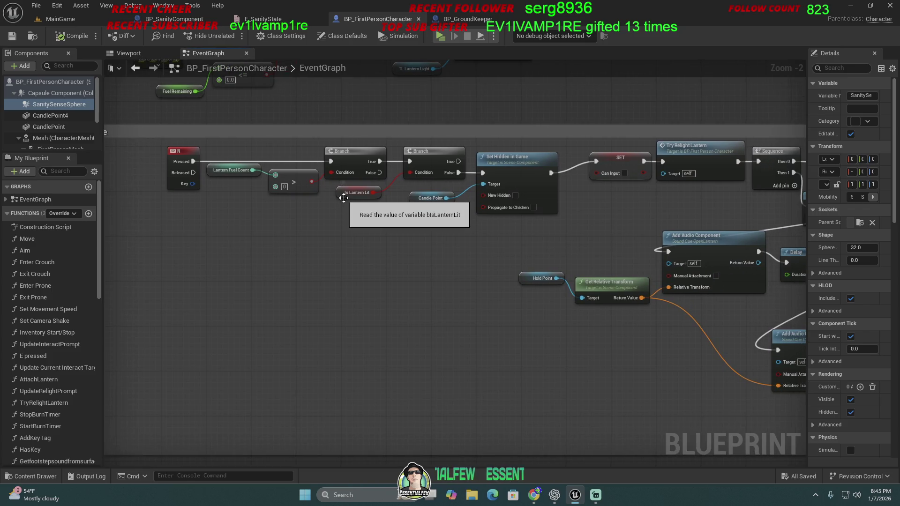
pyautogui.moveTo(429, 243); pyautogui.dragTo(402, 236)
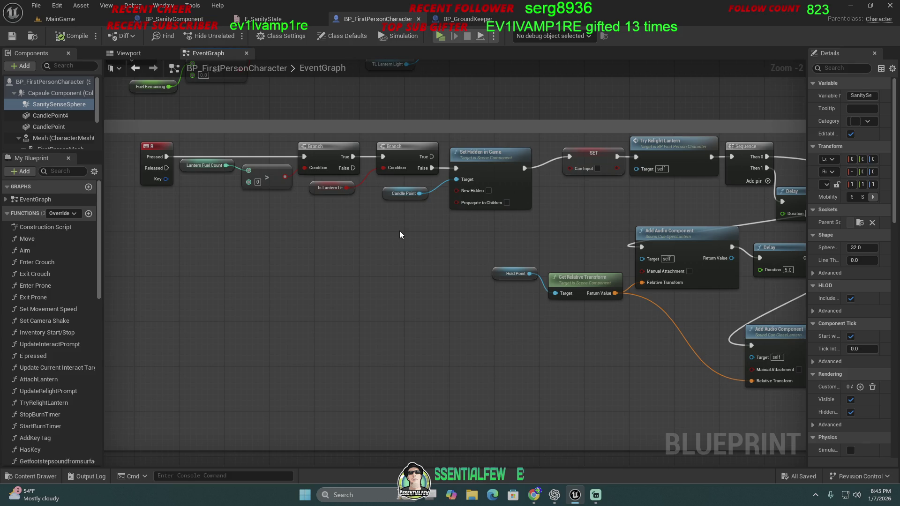
pyautogui.moveTo(409, 237); pyautogui.dragTo(319, 247)
pyautogui.moveTo(323, 251); pyautogui.dragTo(199, 239)
pyautogui.moveTo(342, 229)
pyautogui.mouseDown()
pyautogui.moveTo(284, 231)
pyautogui.moveTo(164, 202)
pyautogui.moveTo(76, 210)
pyautogui.mouseUp()
pyautogui.scroll(-3, 416, 280)
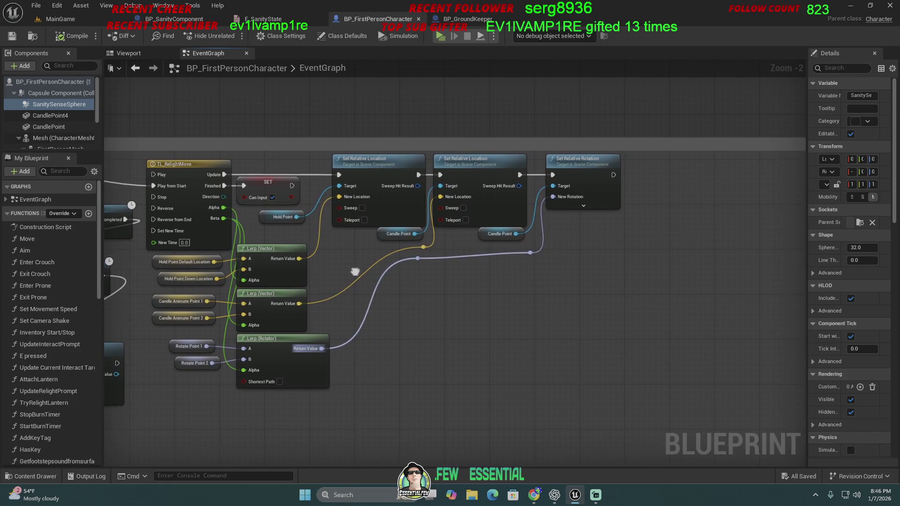
# - Zoom out and pan across the whole BP_FirstPersonCharacter EventGraph
pyautogui.moveTo(294, 357); pyautogui.dragTo(415, 334)
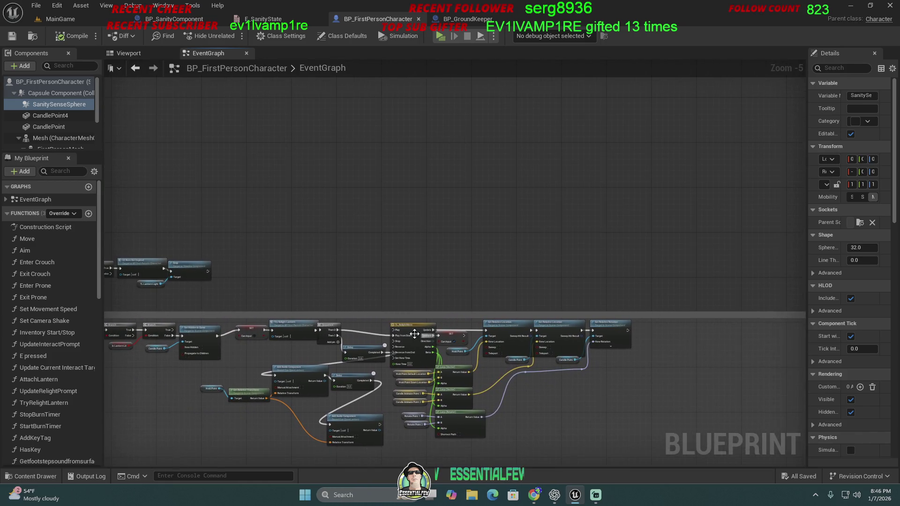
pyautogui.moveTo(330, 250); pyautogui.dragTo(408, 363)
pyautogui.scroll(-5, 408, 364)
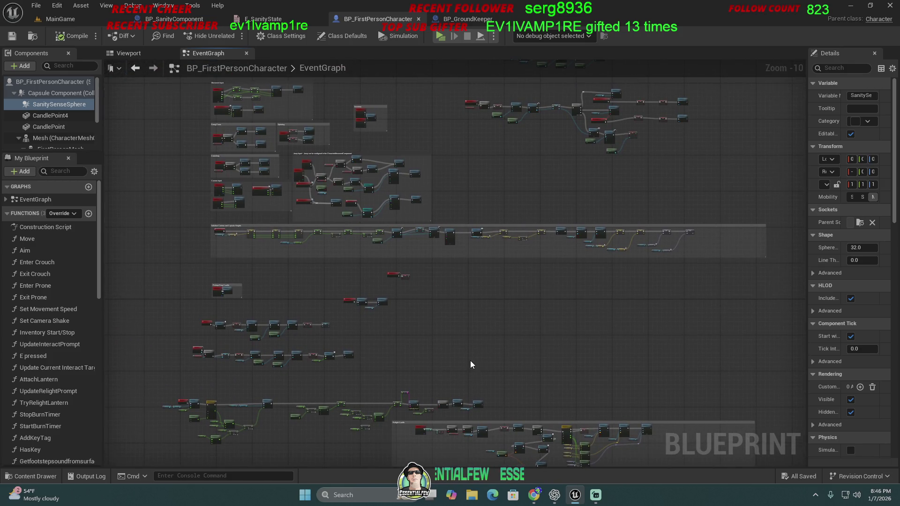
pyautogui.scroll(-1, 472, 362)
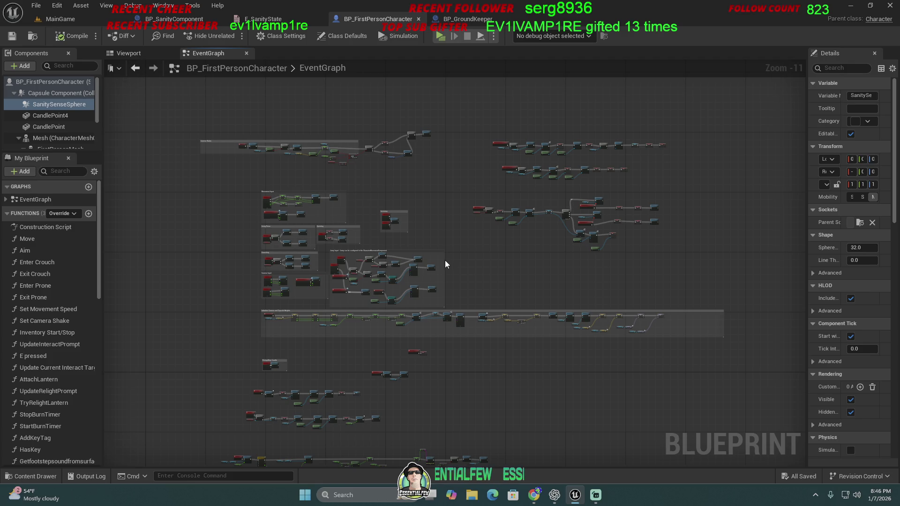
pyautogui.moveTo(445, 255); pyautogui.dragTo(417, 278)
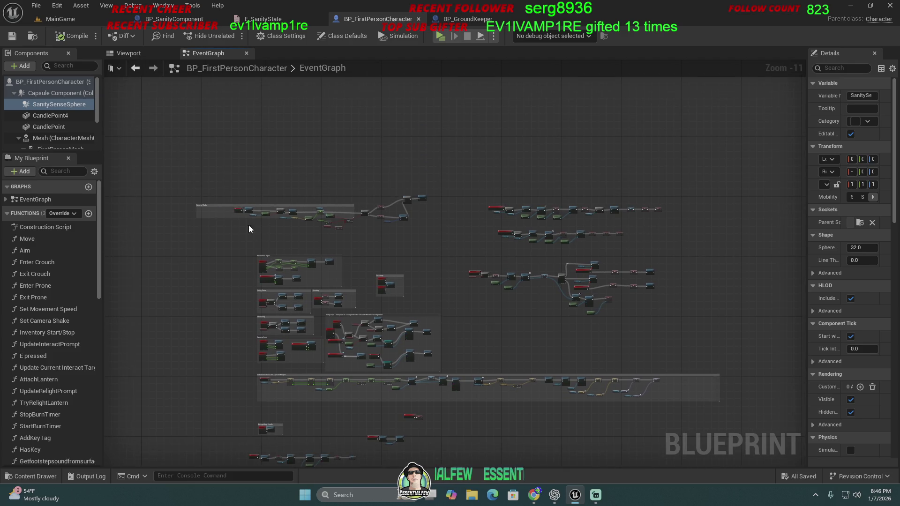
pyautogui.moveTo(199, 295)
pyautogui.mouseDown()
pyautogui.moveTo(181, 268)
pyautogui.moveTo(174, 204)
pyautogui.mouseUp()
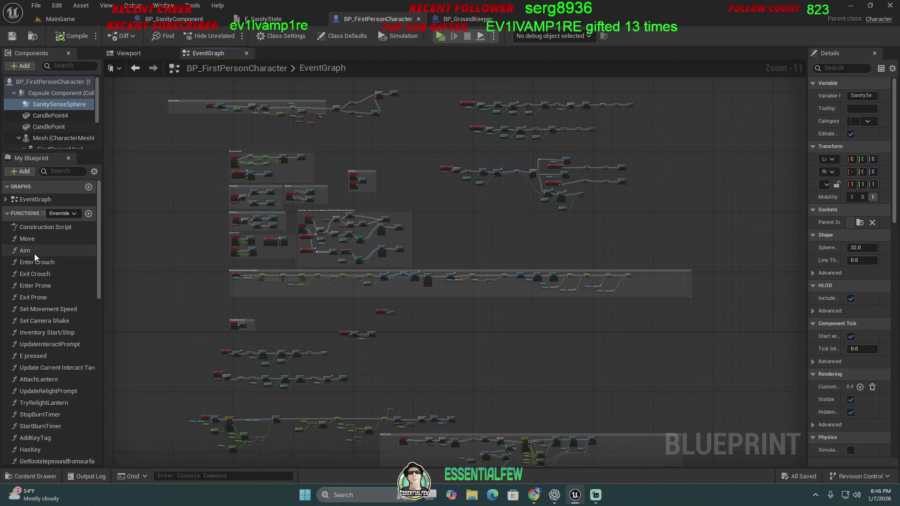
# - Scroll the My Blueprint functions list past TryRelightLantern, HandleBurnOutExpired, RefreshLanternRef and AddLanternFuel
pyautogui.scroll(-2, 42, 379)
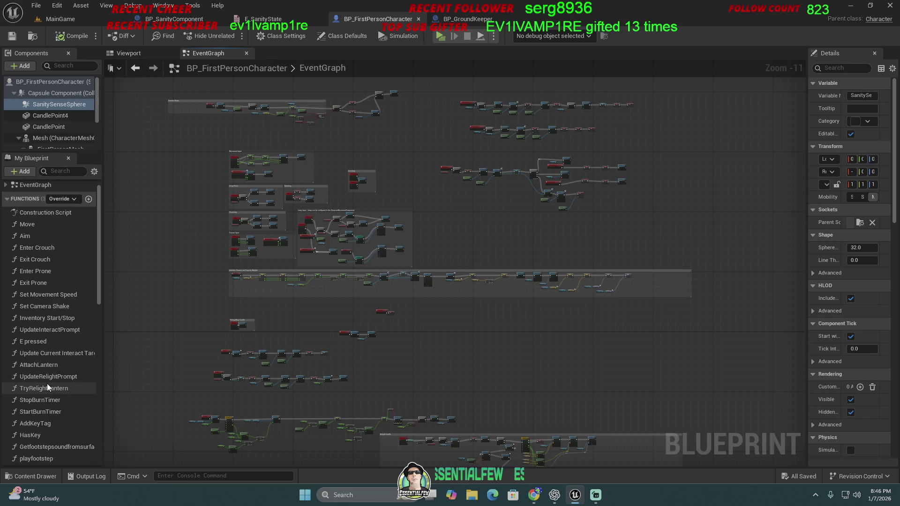
pyautogui.scroll(-3, 49, 417)
pyautogui.scroll(-2, 53, 416)
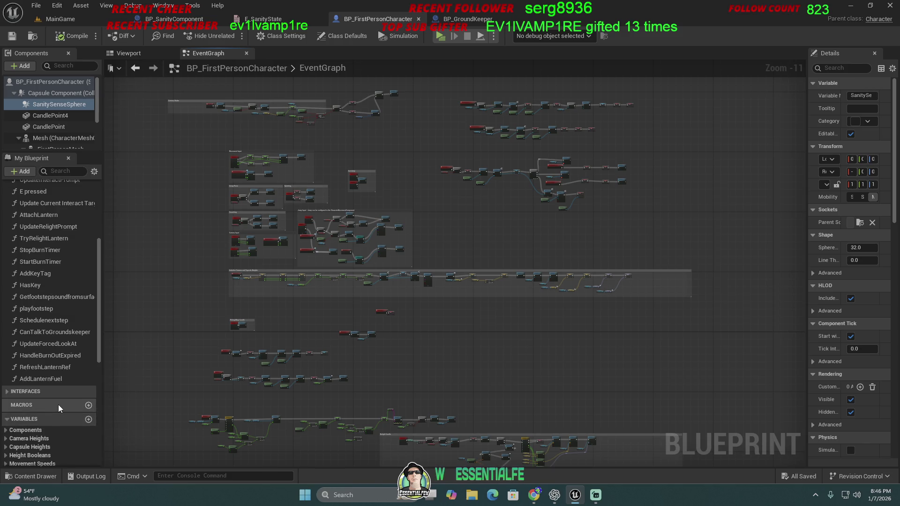
# - Open the OpenCloseDoors blueprint from Content > Door_Blueprints
pyautogui.click(39, 478)
pyautogui.hotkey('alt', 'Left')
pyautogui.hotkey('alt', 'Left')
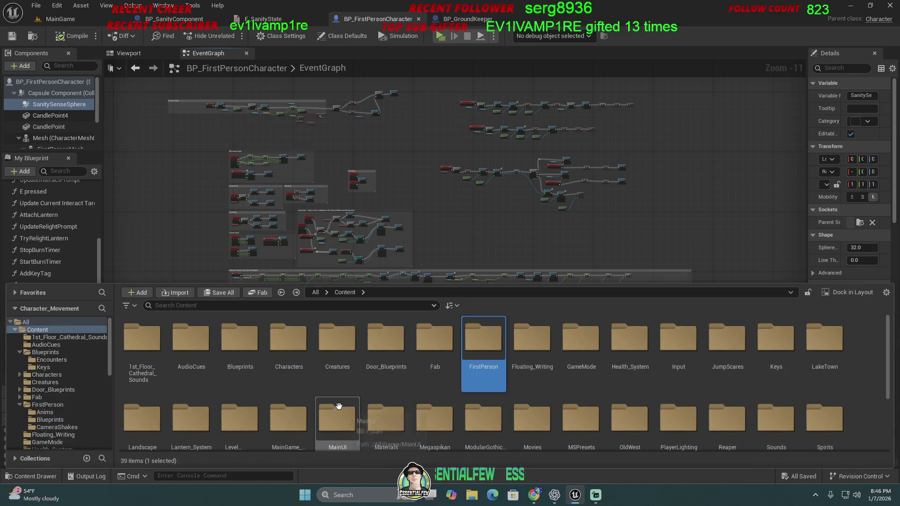
pyautogui.doubleClick(375, 360)
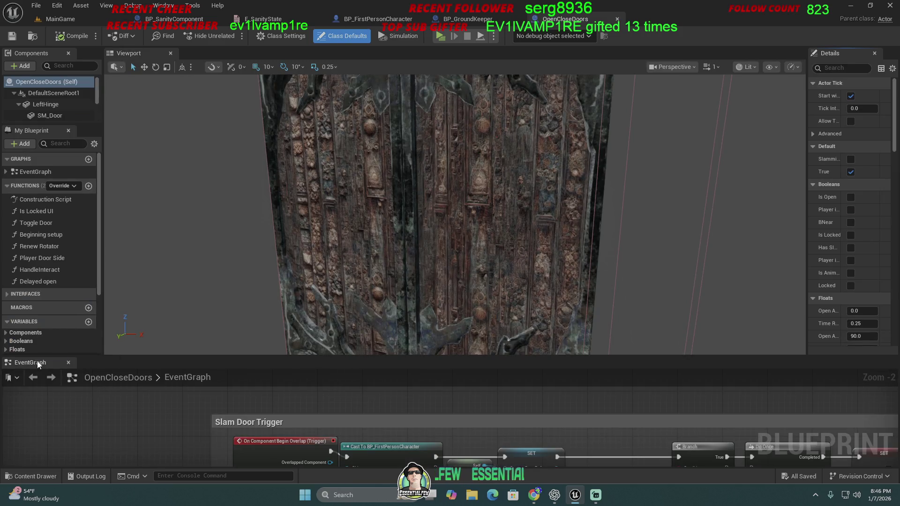
pyautogui.moveTo(38, 365); pyautogui.dragTo(218, 57)
# - Pan and zoom the door EventGraph across the Slam Door Trigger, Interact Animation and overlap box groups
pyautogui.scroll(-4, 266, 265)
pyautogui.moveTo(295, 217); pyautogui.dragTo(295, 202)
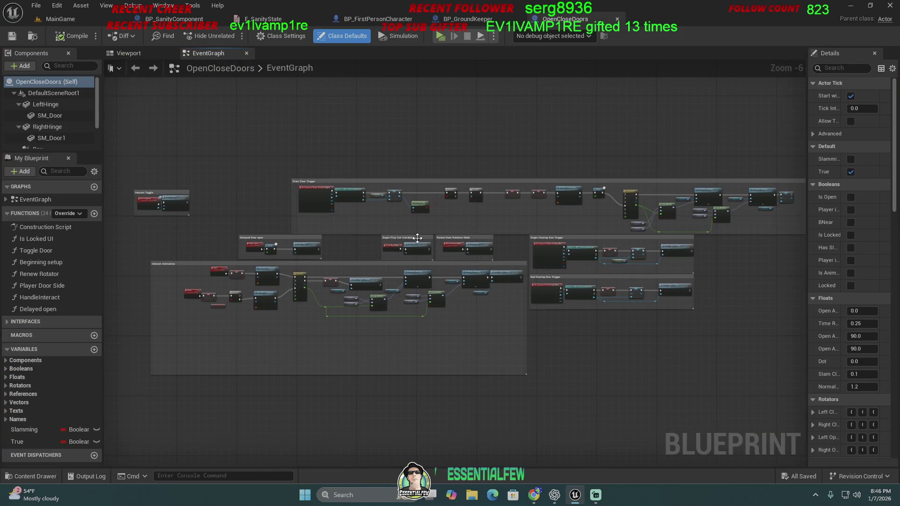
pyautogui.moveTo(415, 244); pyautogui.dragTo(326, 243)
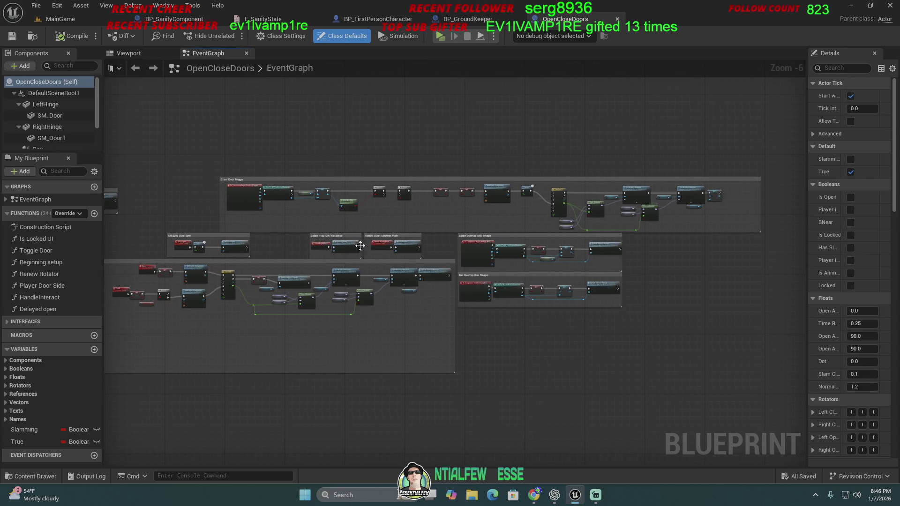
pyautogui.scroll(2, 388, 256)
pyautogui.moveTo(469, 229)
pyautogui.mouseDown()
pyautogui.moveTo(242, 245)
pyautogui.moveTo(140, 287)
pyautogui.moveTo(478, 237)
pyautogui.moveTo(653, 240)
pyautogui.mouseUp()
pyautogui.moveTo(363, 259); pyautogui.dragTo(368, 242)
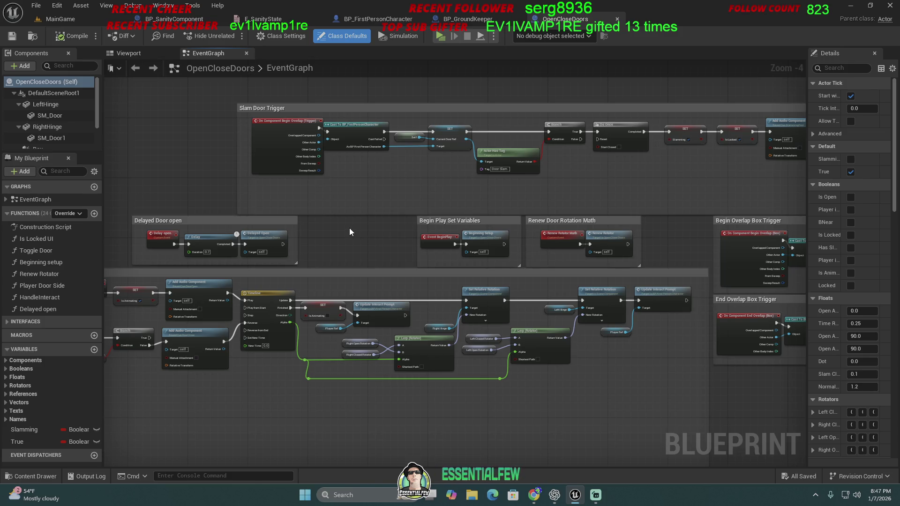
pyautogui.scroll(-1, 346, 229)
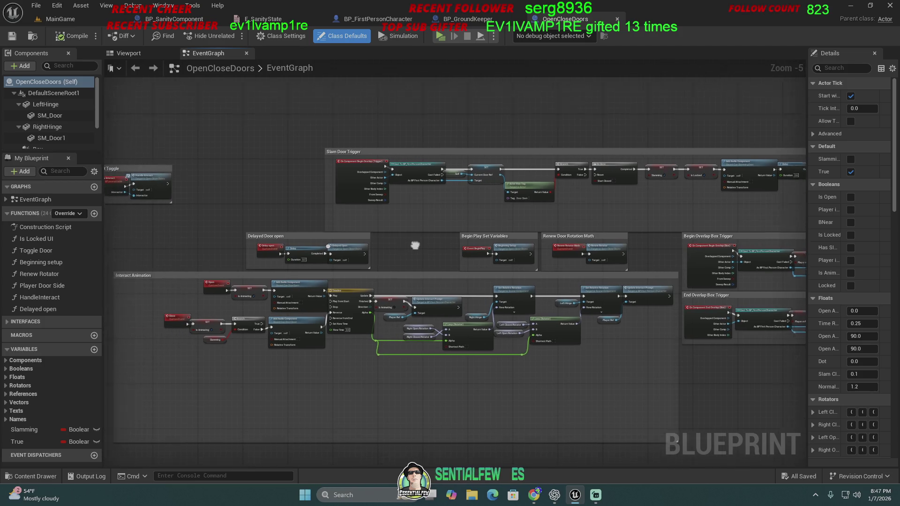
# - Return to the MainGame tab, widen its viewport, then switch to the YouTube window
pyautogui.click(60, 19)
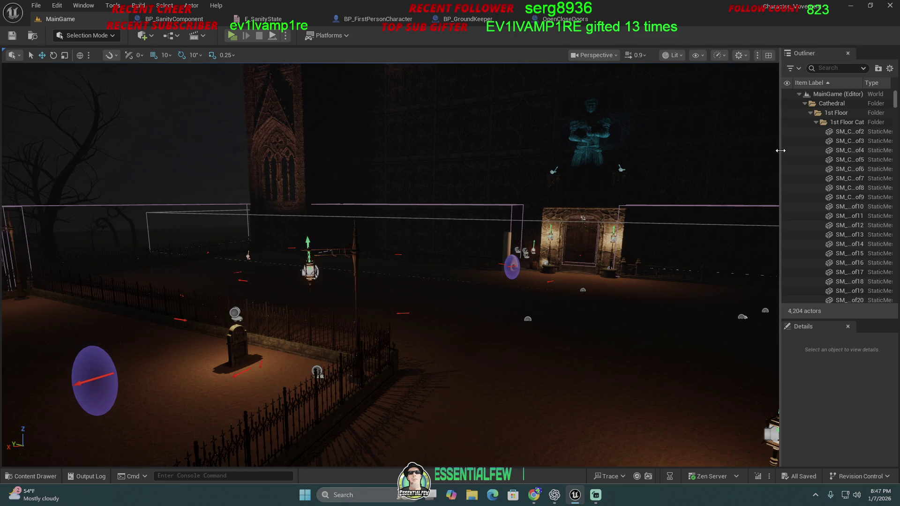
pyautogui.moveTo(780, 151); pyautogui.dragTo(838, 155)
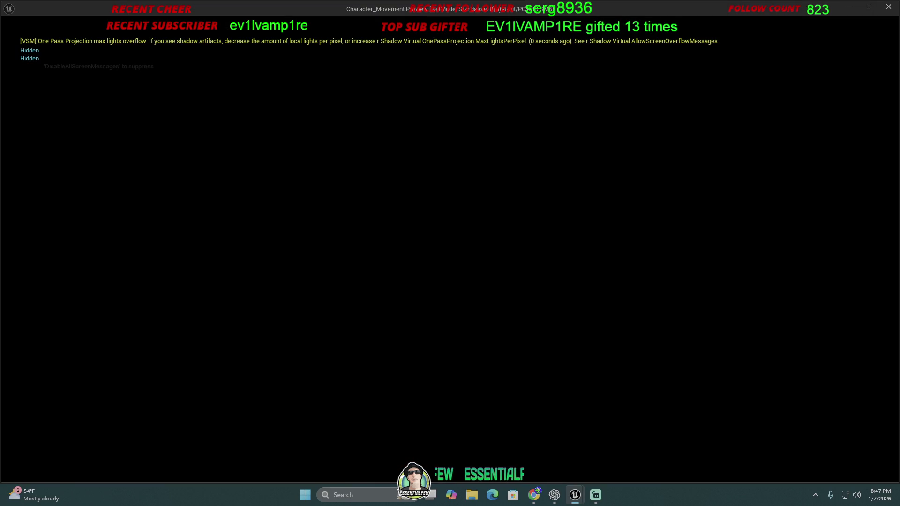
pyautogui.press('super')
pyautogui.click(534, 495)
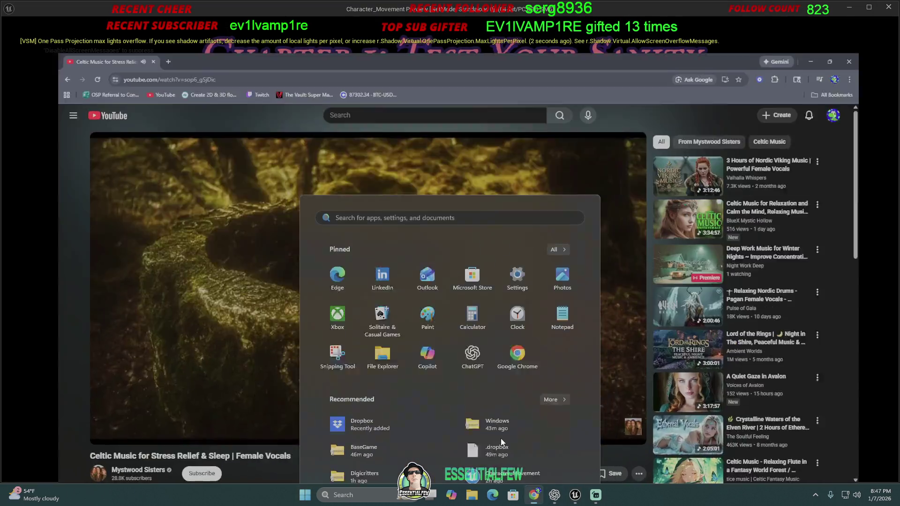
# - Switch from the Celtic music video back to the running game window
pyautogui.click(535, 496)
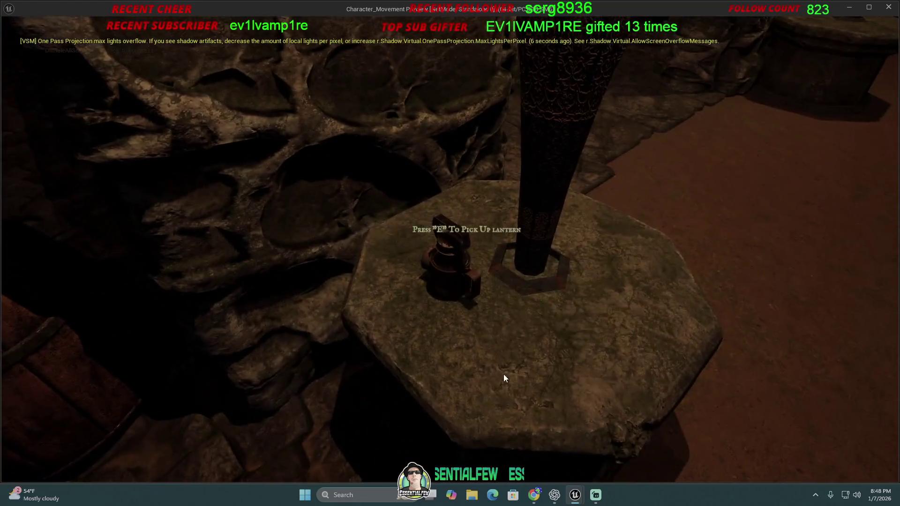
# - Choose Sinner (Easy), collect the floor items, and view the inventory holding 3 candles
pyautogui.press('e')
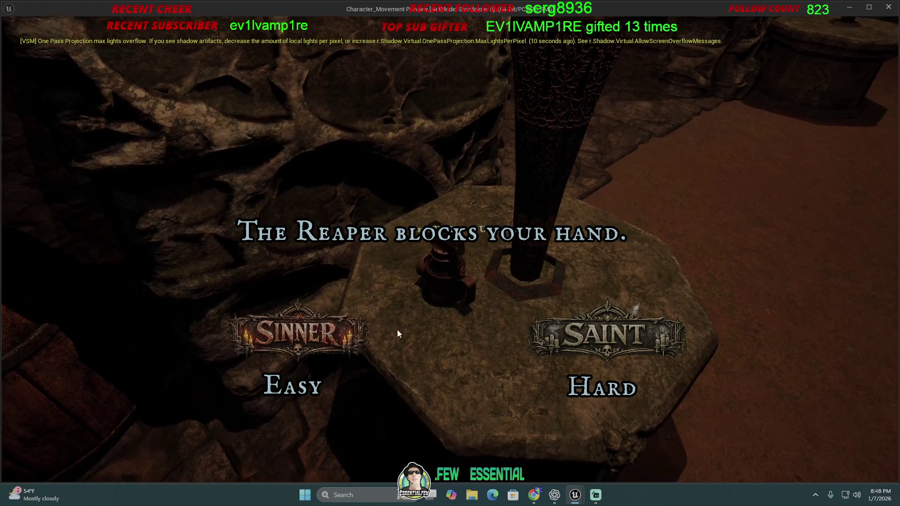
pyautogui.click(342, 328)
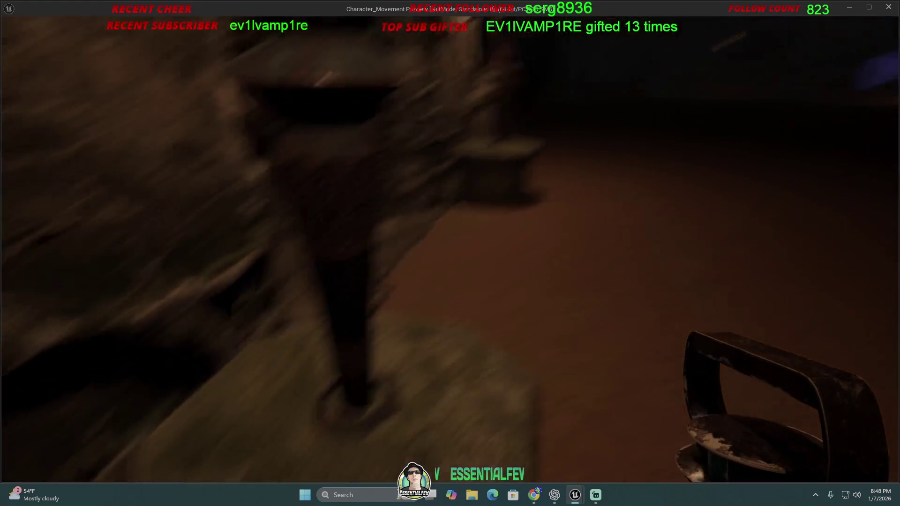
pyautogui.press('e')
pyautogui.press('e')
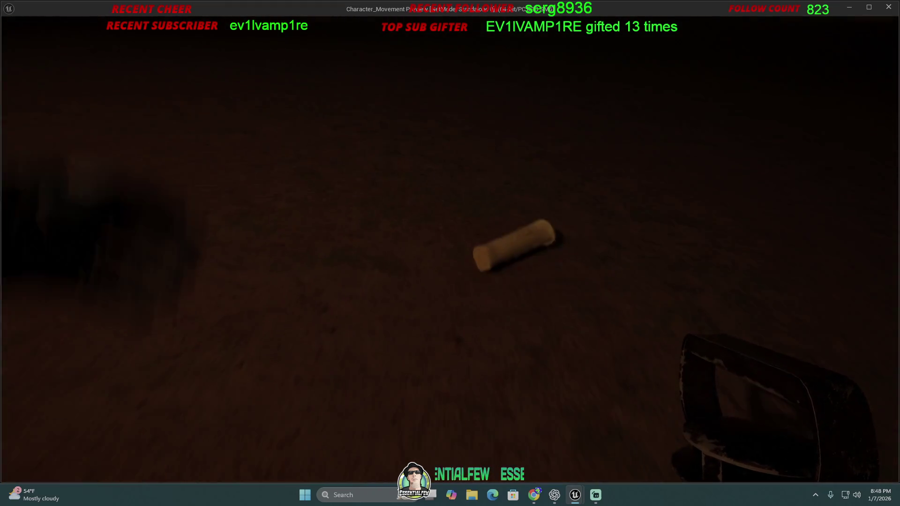
pyautogui.press('e')
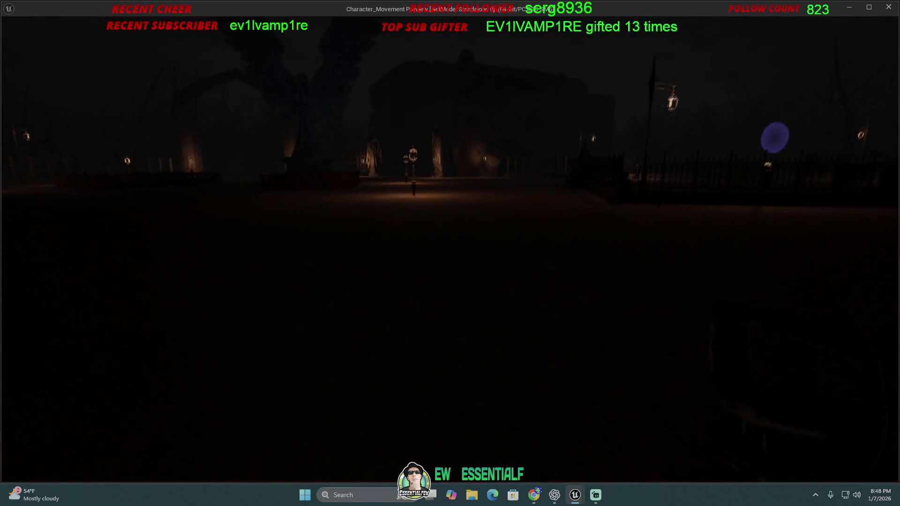
pyautogui.press('i')
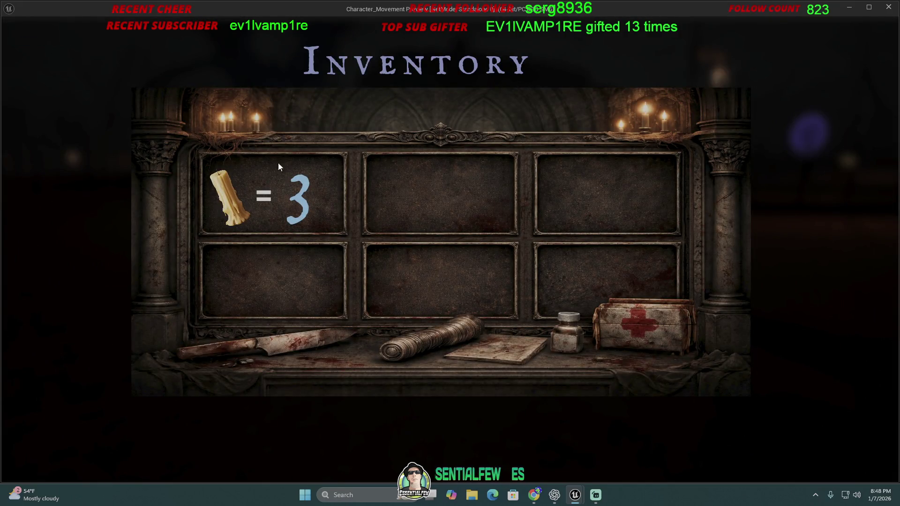
# - Close the 3-candle inventory and return to first-person play
pyautogui.press('i')
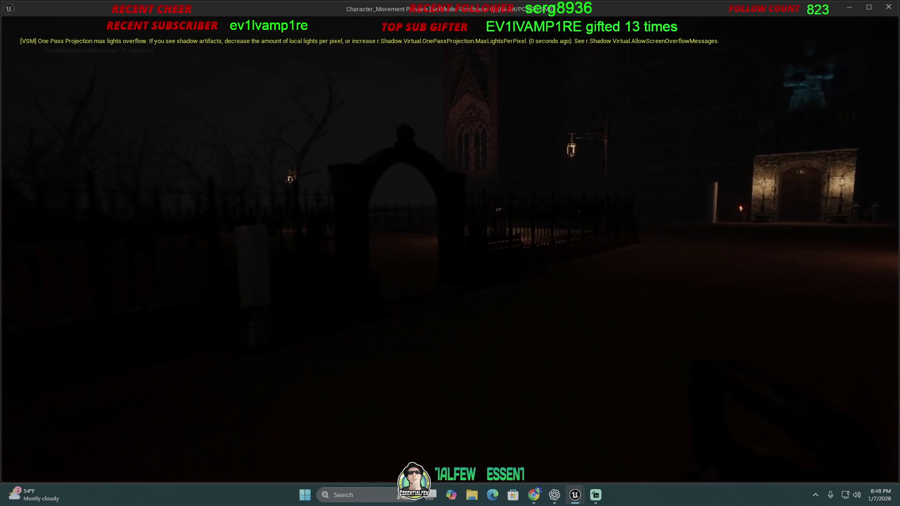
# - Walk forward through the stone archway into the foggy graveyard
pyautogui.press('w')
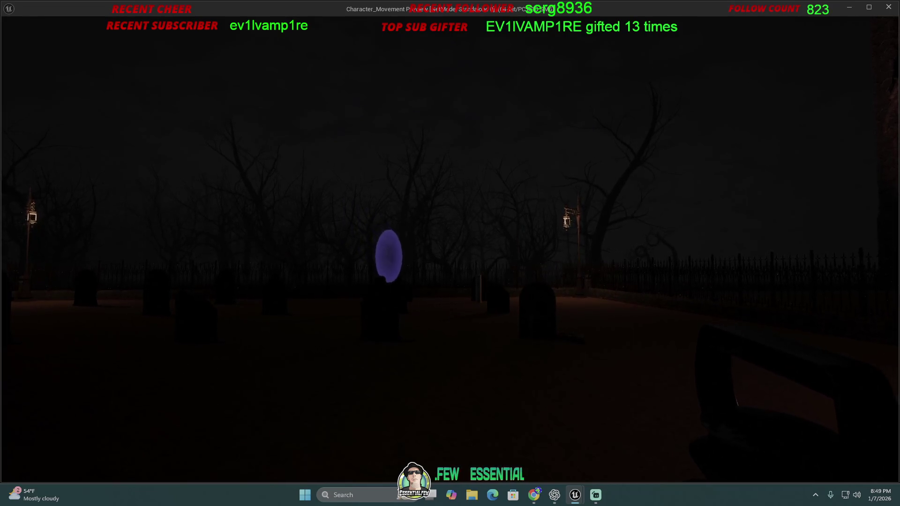
# - Approach the purple portal and talk to the Groundskeeper
pyautogui.press('w')
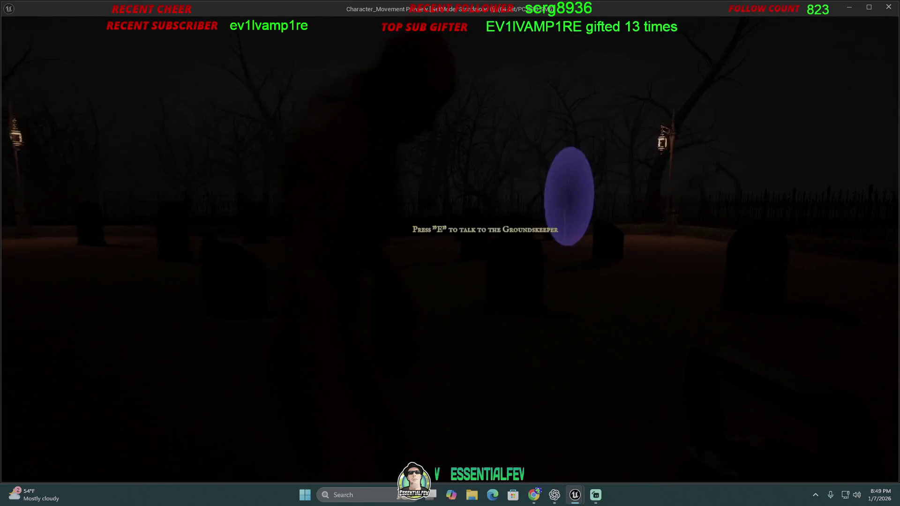
pyautogui.press('e')
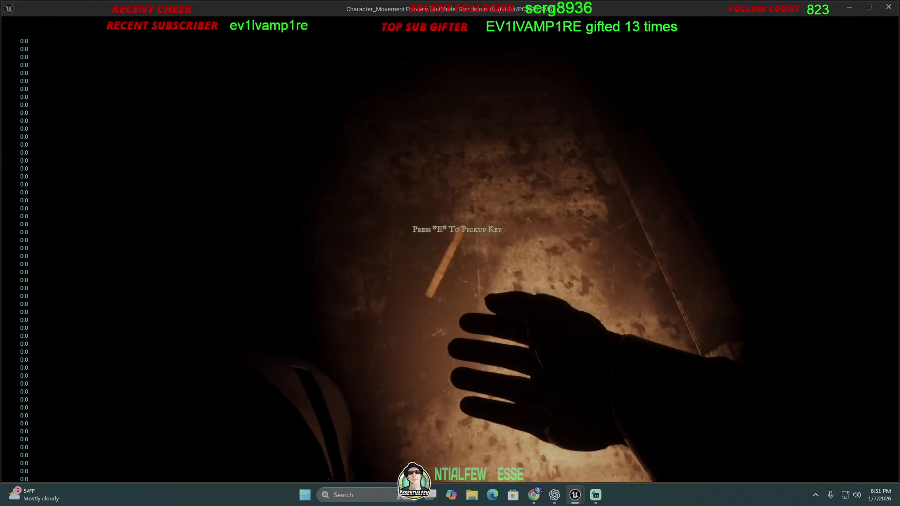
# - Pick up the key lying on the table
pyautogui.press('e')
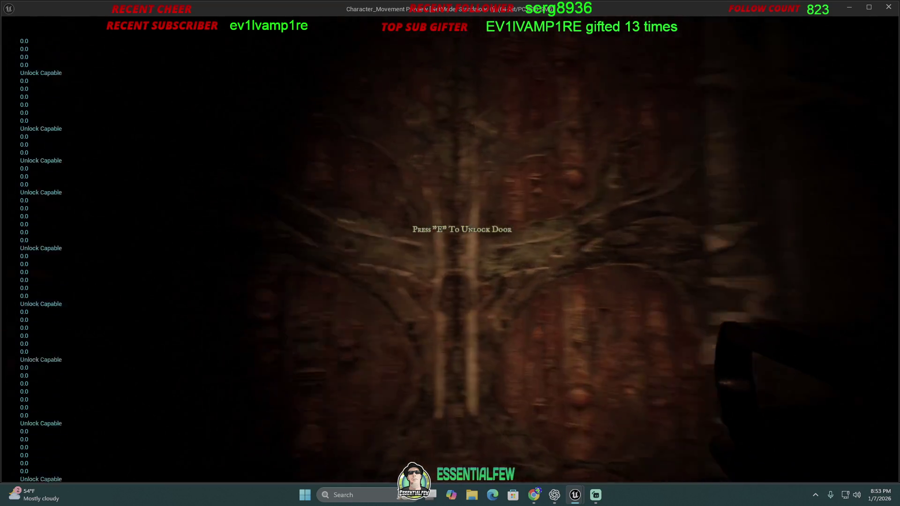
# - Exit the game preview to the MainGame editor viewport and fly toward the lit stone doorway
pyautogui.press('e')
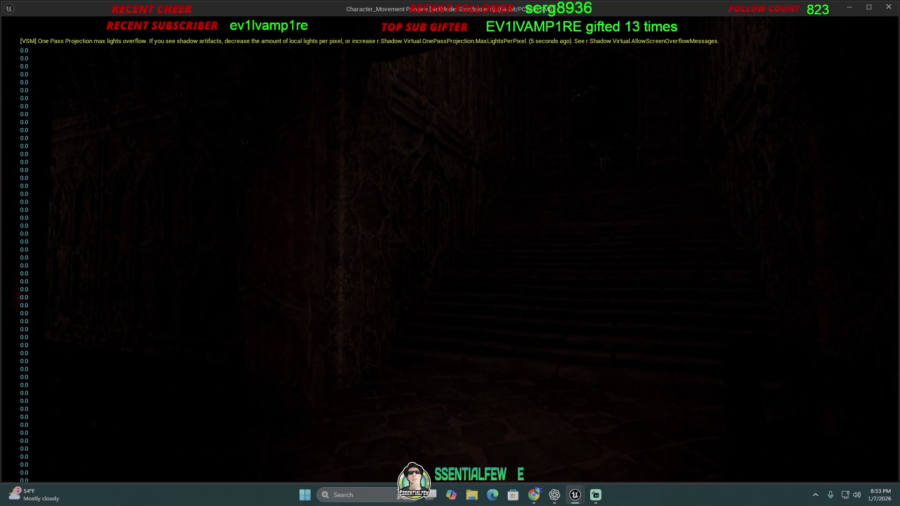
pyautogui.press('Escape')
pyautogui.moveTo(369, 294); pyautogui.dragTo(399, 215)
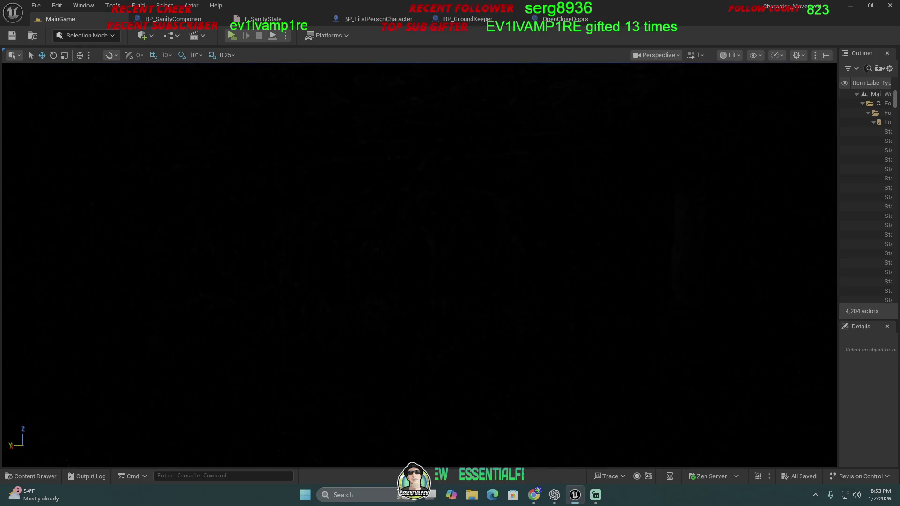
# - Switch the viewport to Unlit mode and tilt the camera up the cathedral wall
pyautogui.click(730, 55)
pyautogui.click(740, 103)
pyautogui.moveTo(352, 241)
pyautogui.mouseDown()
pyautogui.moveTo(380, 237)
pyautogui.moveTo(382, 230)
pyautogui.moveTo(347, 231)
pyautogui.moveTo(375, 220)
pyautogui.moveTo(380, 230)
pyautogui.moveTo(358, 236)
pyautogui.moveTo(382, 233)
pyautogui.moveTo(346, 234)
pyautogui.moveTo(387, 235)
pyautogui.moveTo(329, 234)
pyautogui.mouseUp()
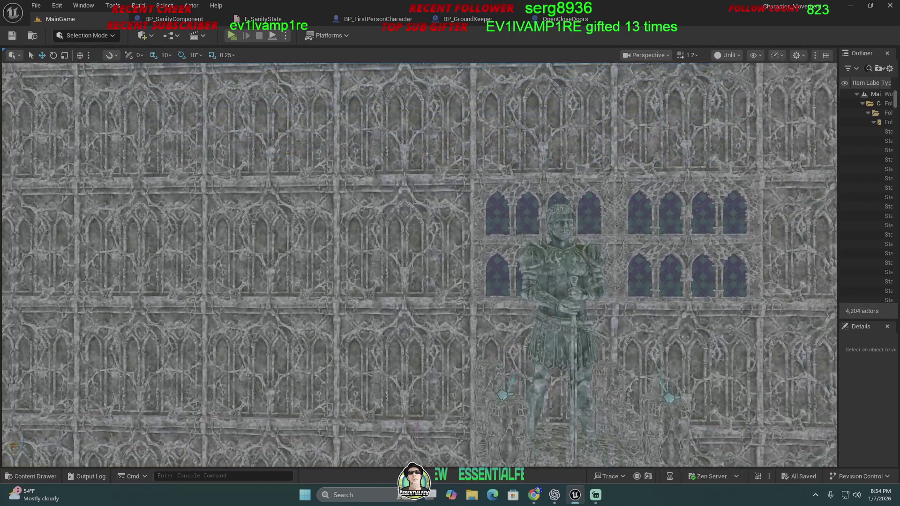
pyautogui.moveTo(328, 234); pyautogui.dragTo(328, 197)
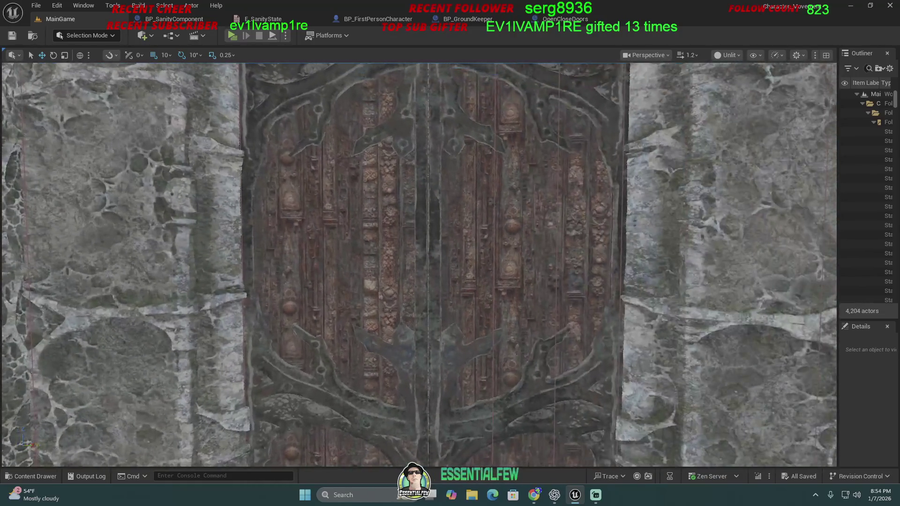
# - Fly across the carved door and cathedral facade, then pull back along the courtyard
pyautogui.press('d')
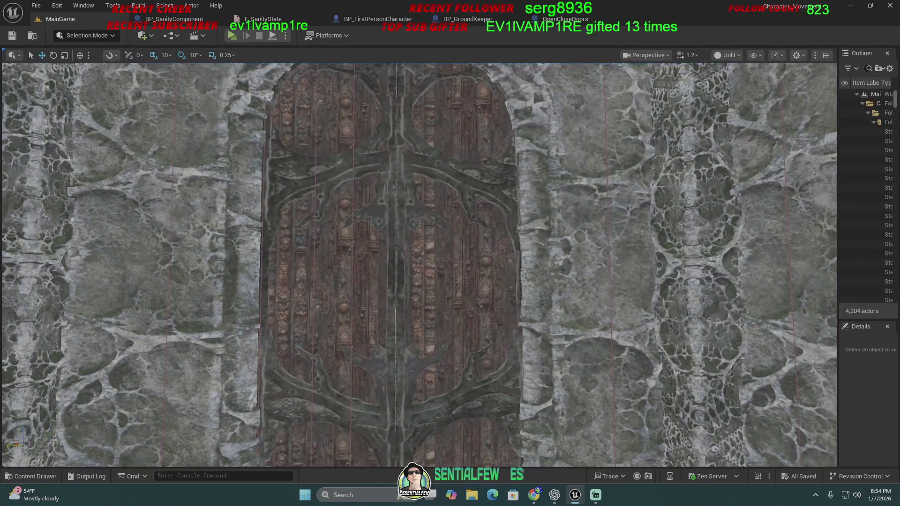
pyautogui.press('s')
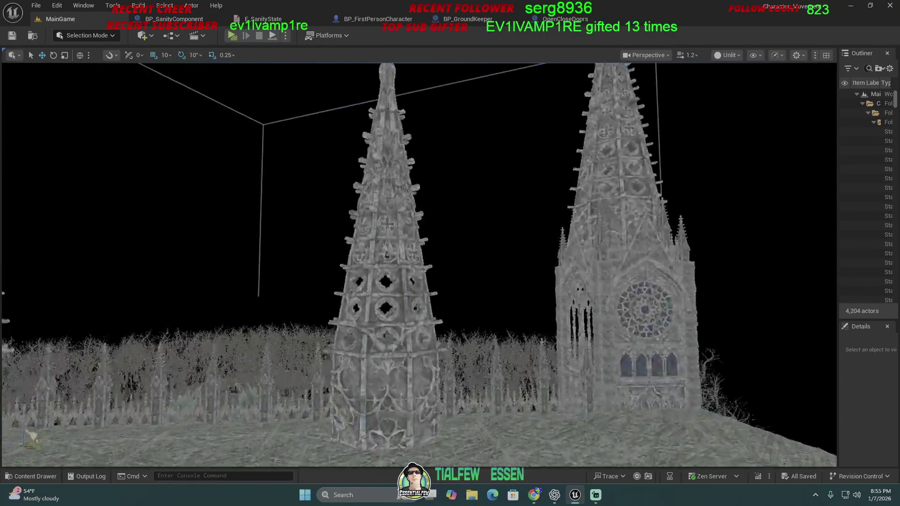
pyautogui.press('d')
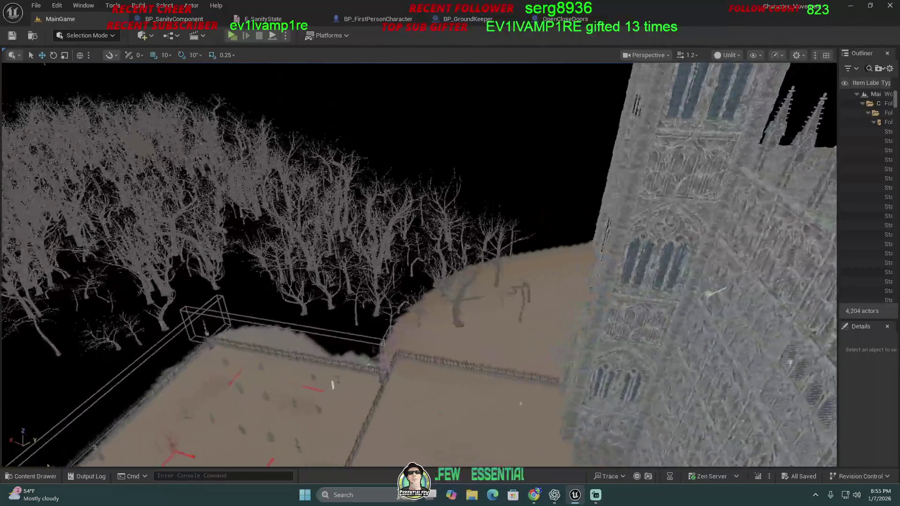
pyautogui.press('d')
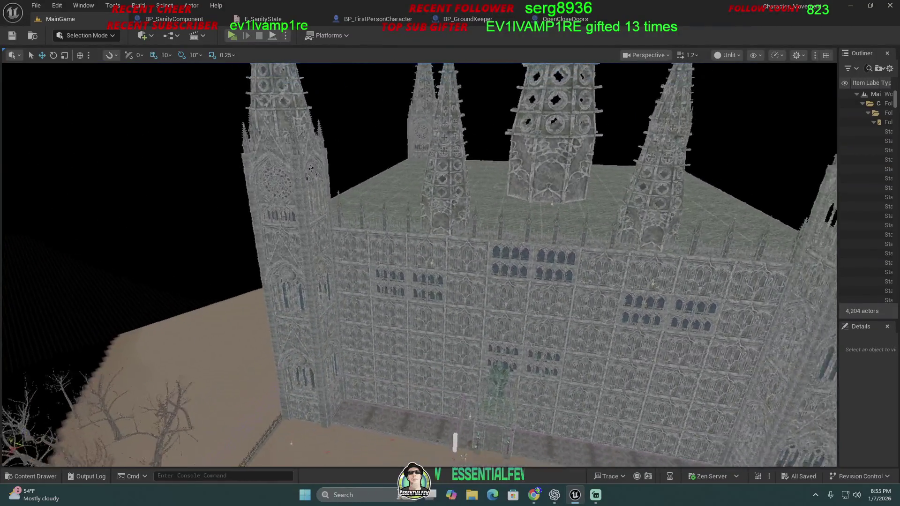
pyautogui.press('d')
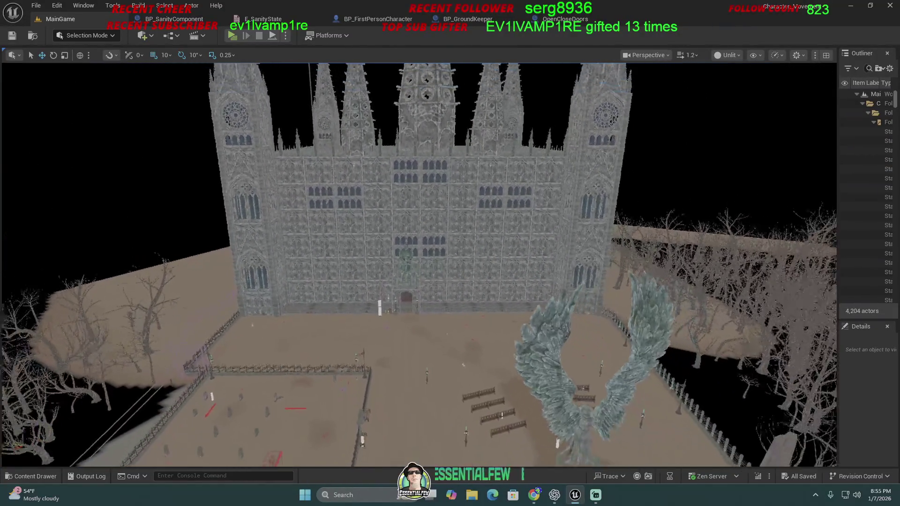
pyautogui.press('s')
pyautogui.press('d')
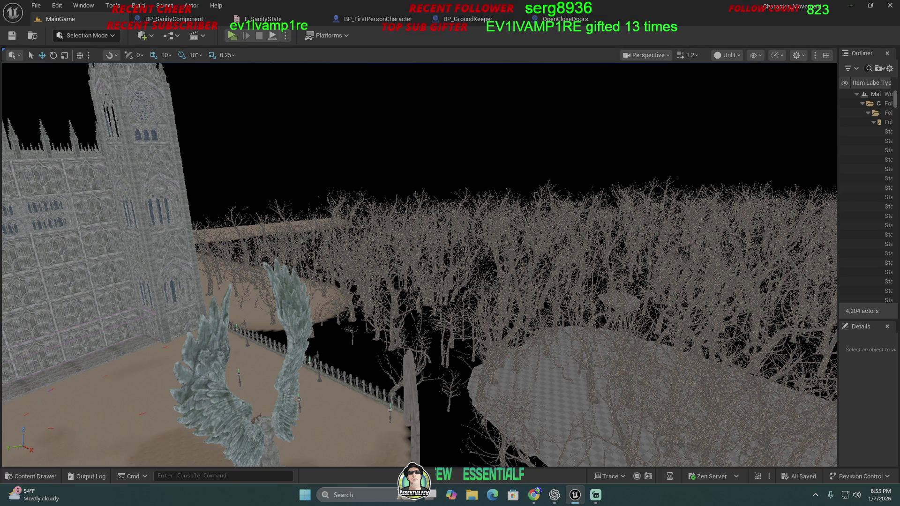
# - Fly forward over the forest tree line and treetops toward the path layout
pyautogui.press('w')
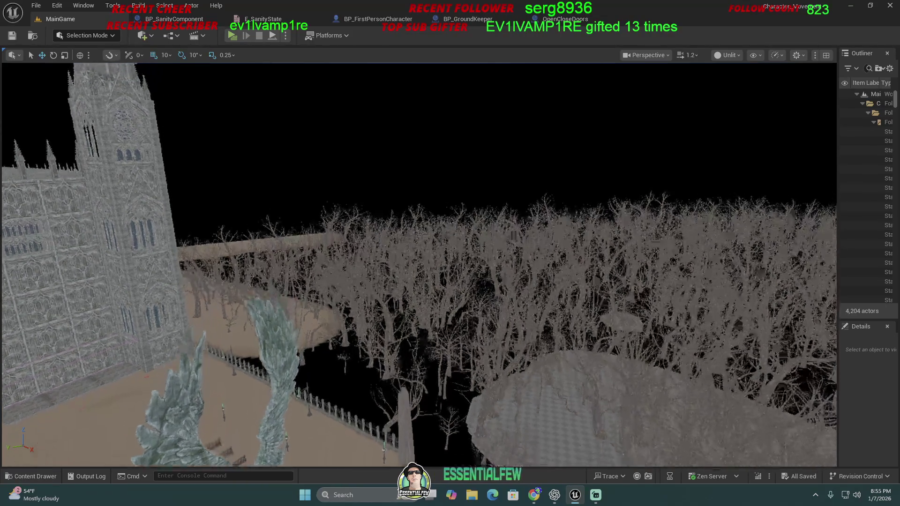
pyautogui.press('w')
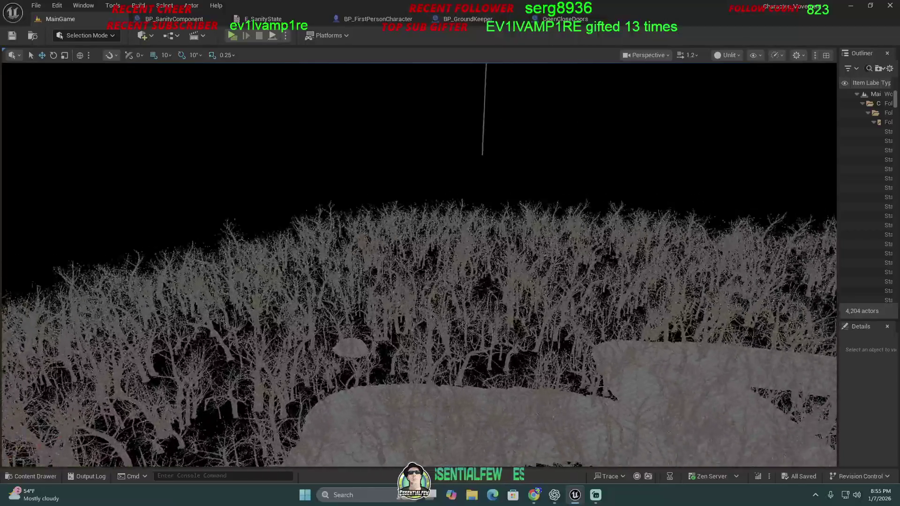
pyautogui.press('w')
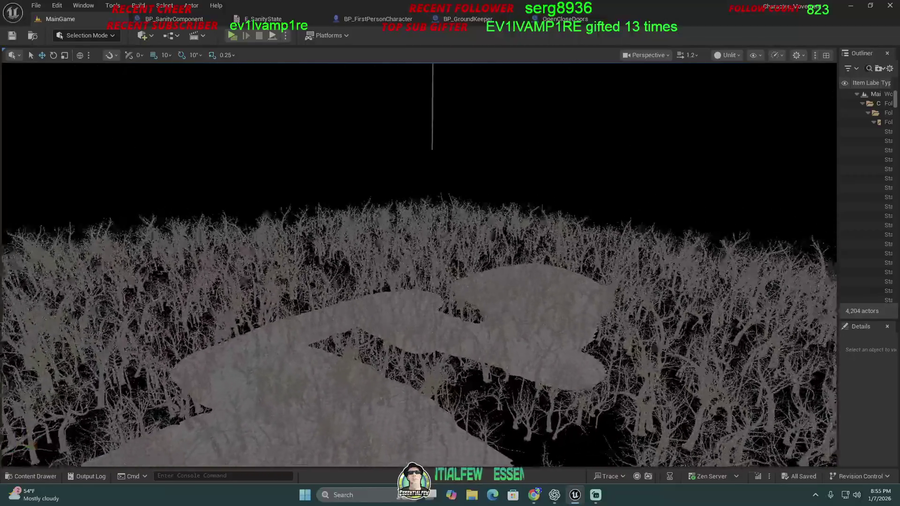
pyautogui.press('w')
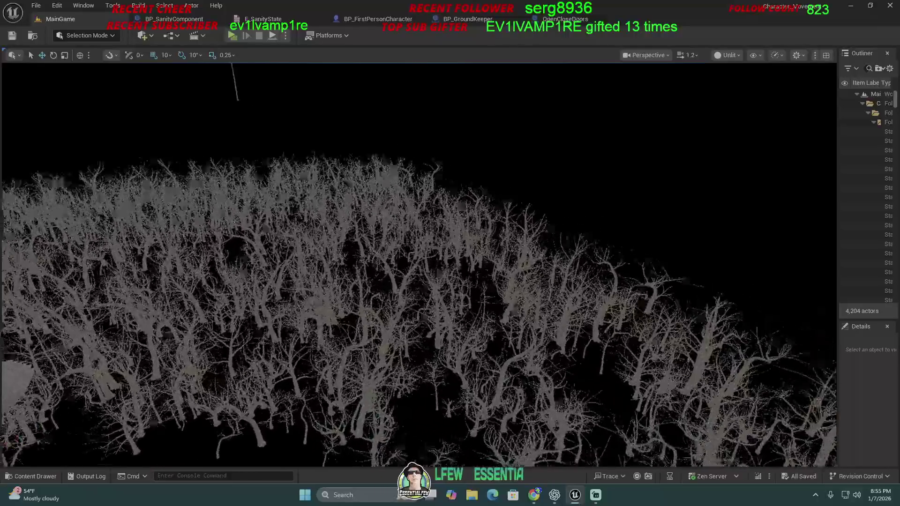
pyautogui.press('w')
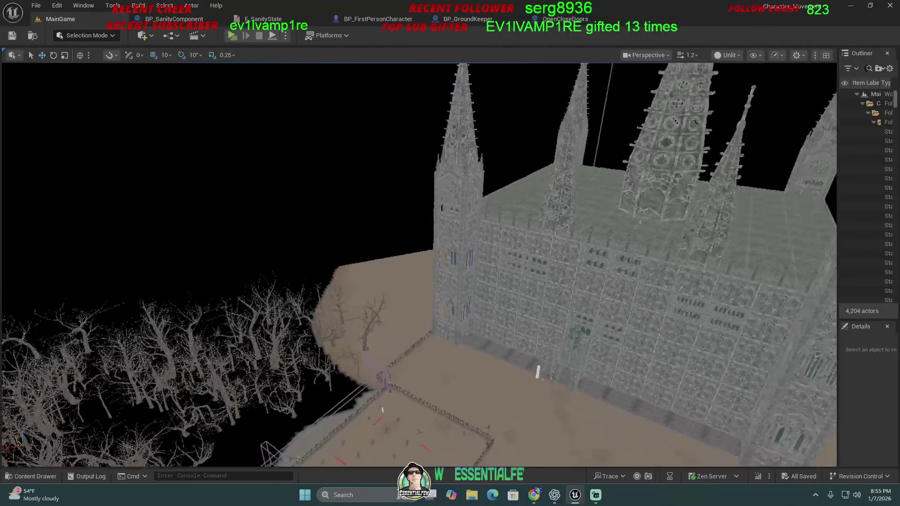
# - Raise camera speed, rise to an overhead view of the level, then fly into the courtyard
pyautogui.press('s')
pyautogui.scroll(2, 419, 264)
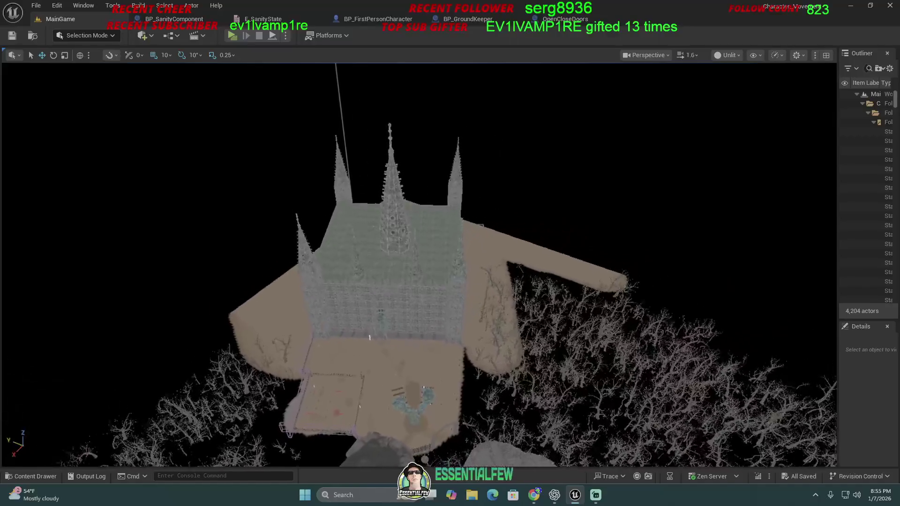
pyautogui.press('s')
pyautogui.scroll(1, 418, 265)
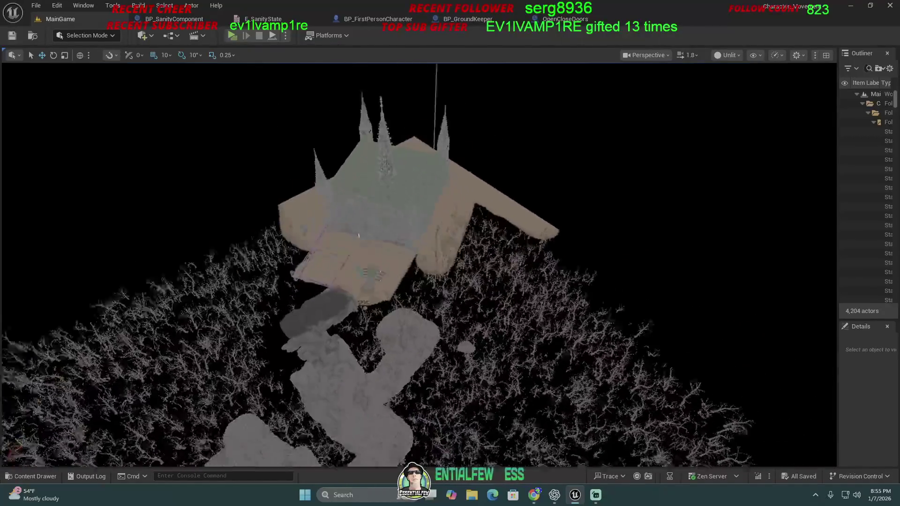
pyautogui.press('a')
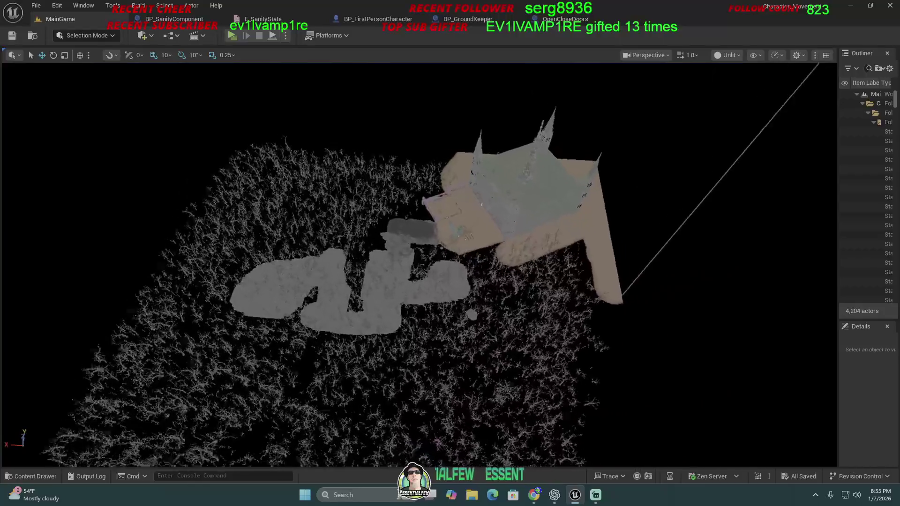
pyautogui.press('a')
pyautogui.scroll(1, 418, 265)
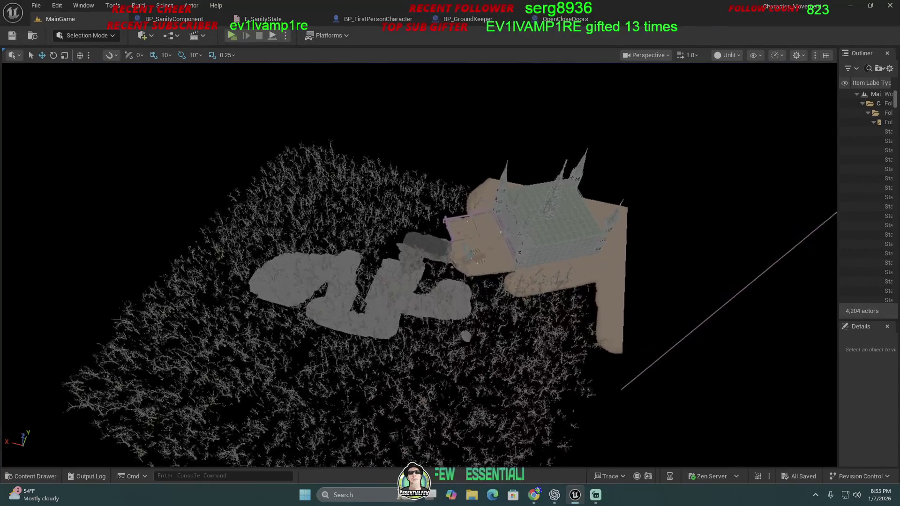
pyautogui.press('w')
pyautogui.press('w')
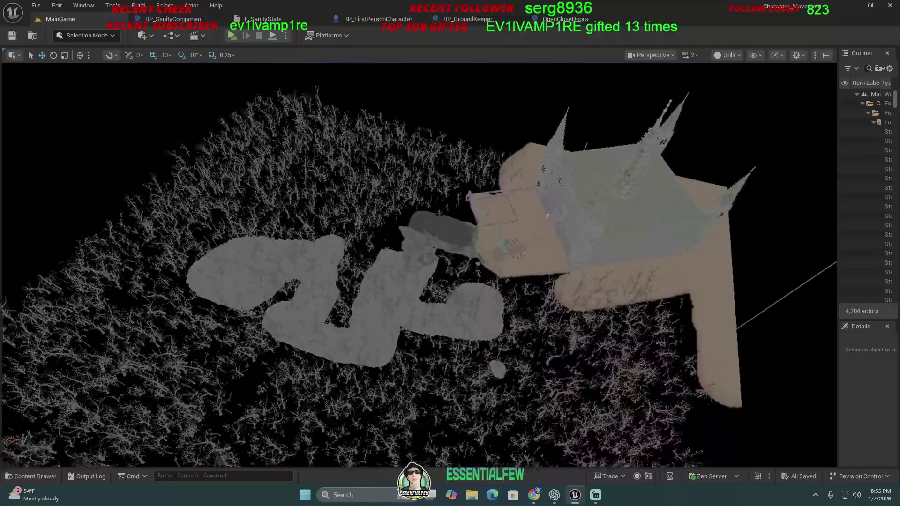
pyautogui.press('w')
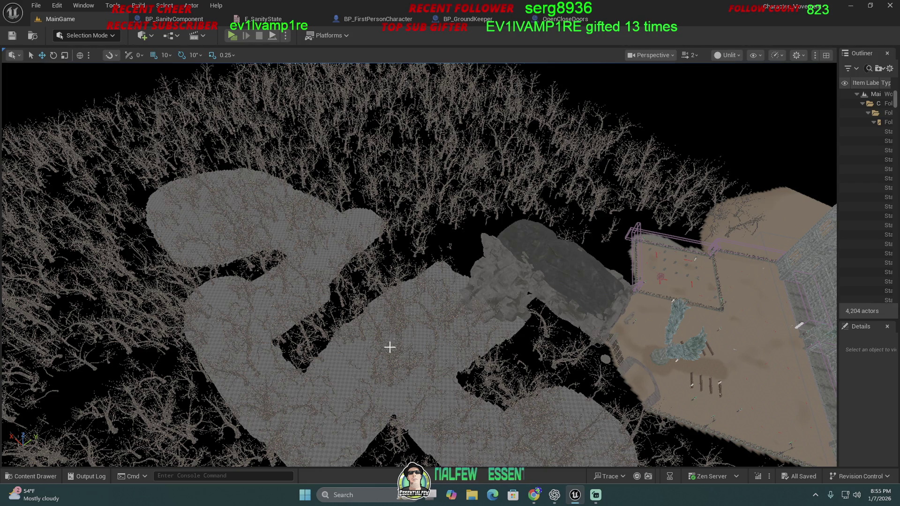
# - Tilt and circle over the terrain paths and church, briefly switching to Chrome and back
pyautogui.moveTo(390, 347)
pyautogui.mouseDown()
pyautogui.moveTo(389, 211)
pyautogui.moveTo(424, 343)
pyautogui.mouseUp()
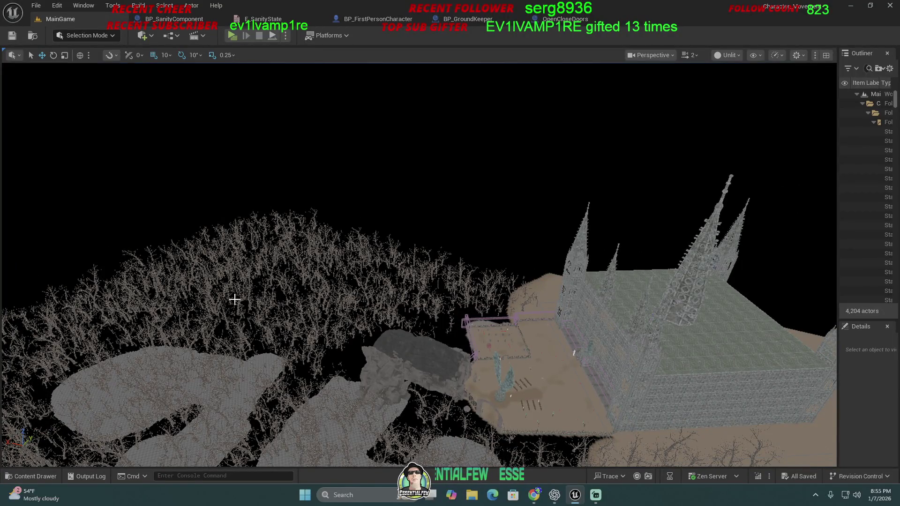
pyautogui.moveTo(341, 430); pyautogui.dragTo(343, 342)
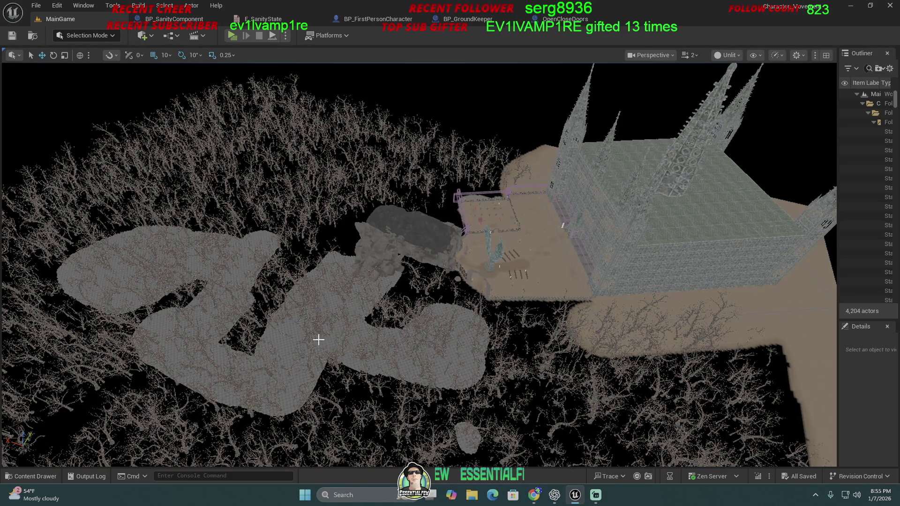
pyautogui.moveTo(292, 352); pyautogui.dragTo(292, 321)
pyautogui.moveTo(370, 397); pyautogui.dragTo(369, 397)
pyautogui.click(534, 496)
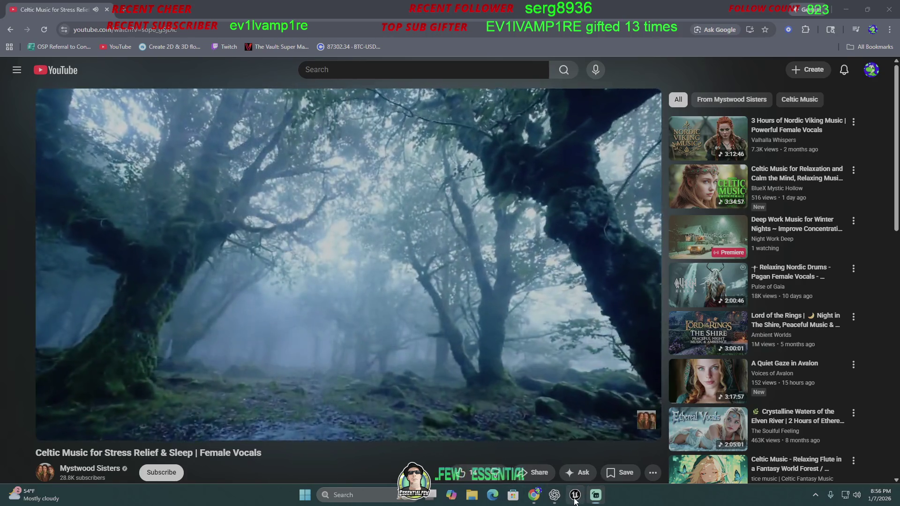
pyautogui.click(575, 495)
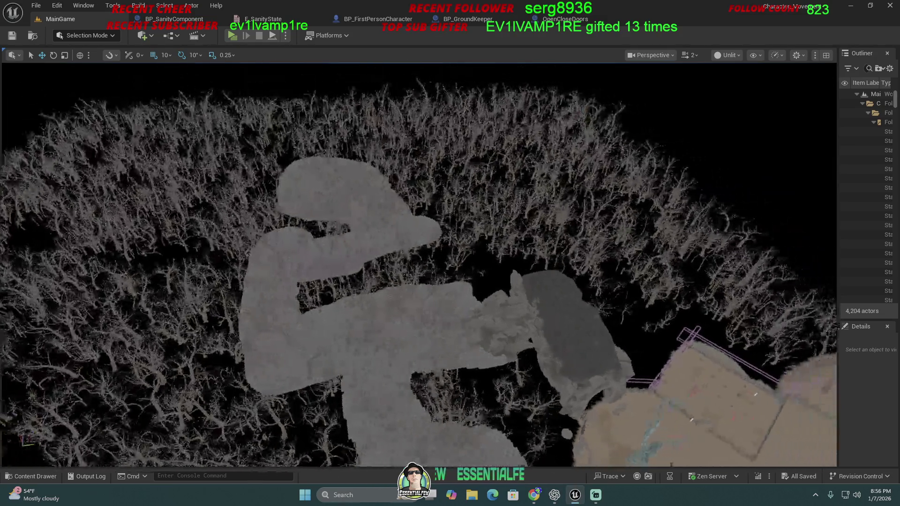
pyautogui.moveTo(370, 396); pyautogui.dragTo(370, 397)
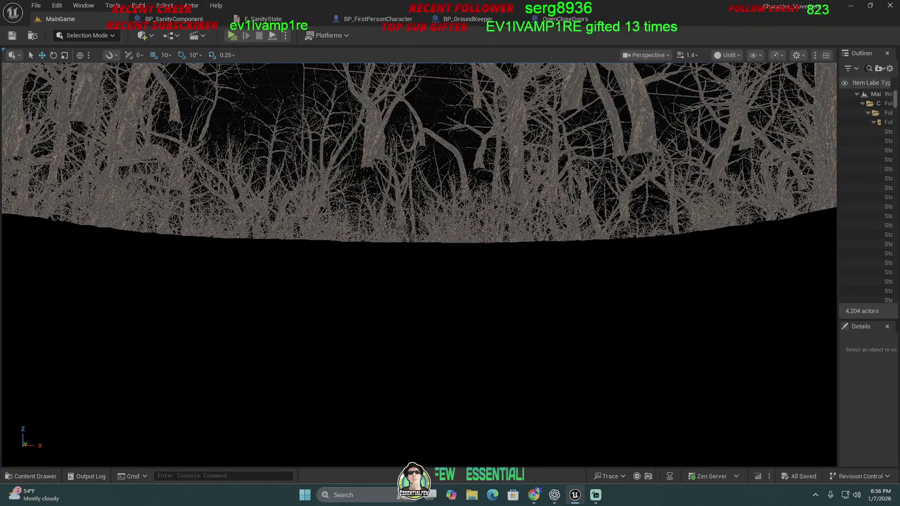
# - Raise camera speed to 7 and fly far out until the level is a small island
pyautogui.moveTo(369, 397); pyautogui.dragTo(370, 396)
pyautogui.scroll(3, 369, 397)
pyautogui.scroll(2, 369, 396)
pyautogui.scroll(2, 369, 397)
pyautogui.scroll(1, 370, 397)
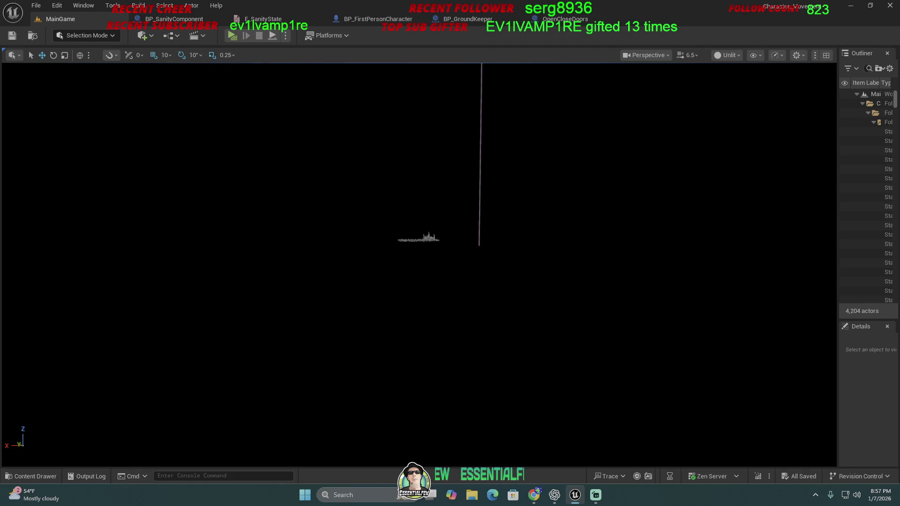
pyautogui.scroll(1, 419, 264)
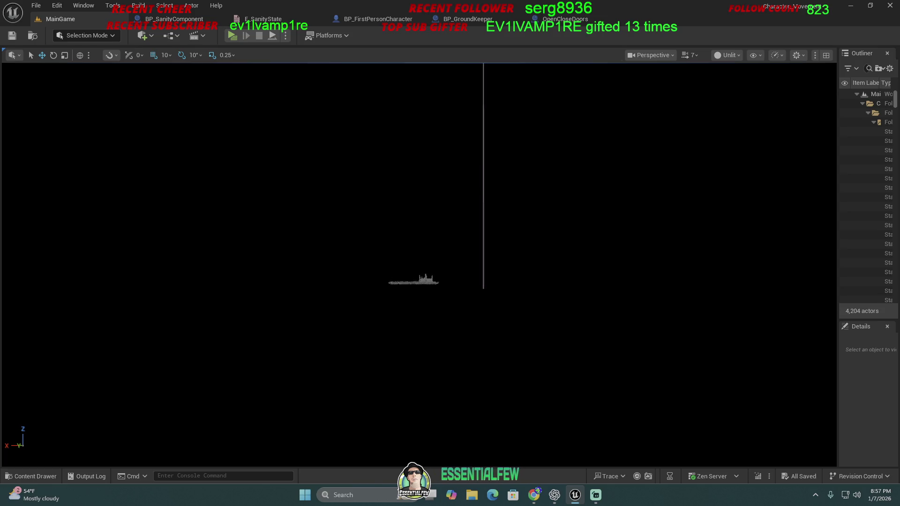
pyautogui.press('w')
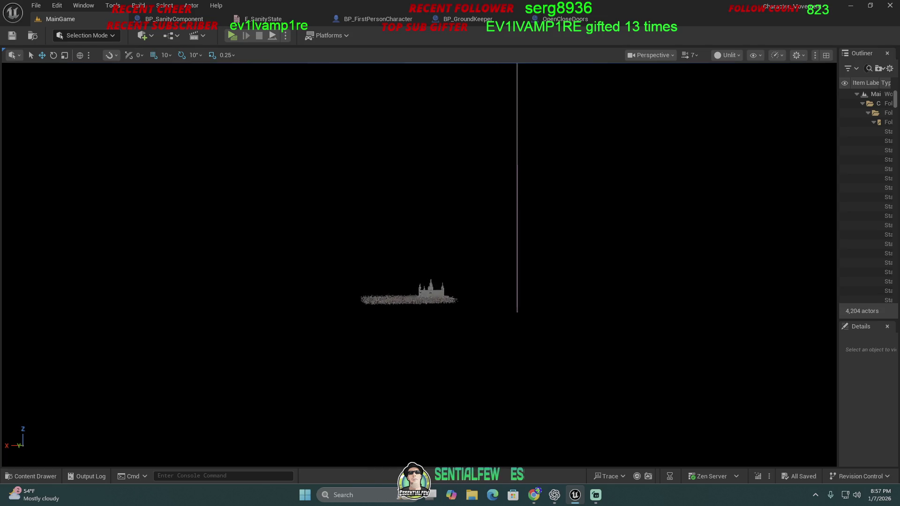
# - Fly in along the cathedral wall near the ground, lowering camera speed
pyautogui.press('w')
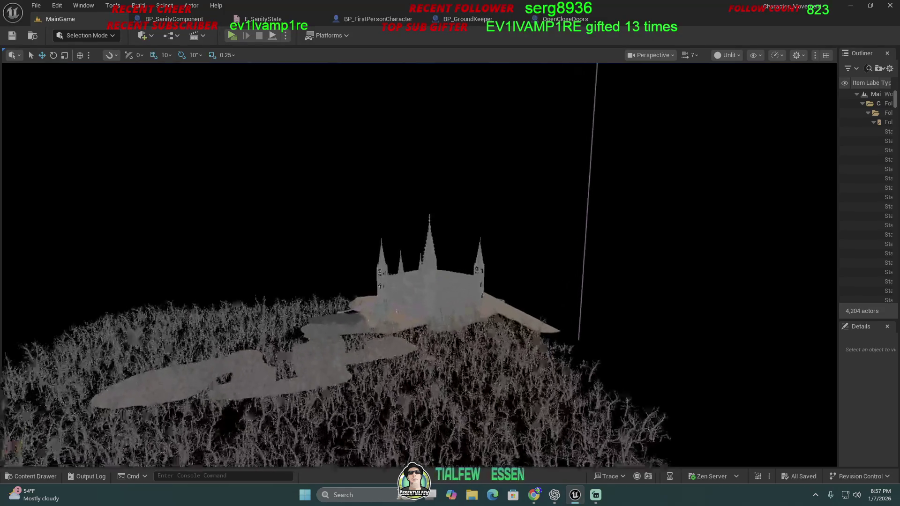
pyautogui.press('w')
pyautogui.scroll(-4, 419, 265)
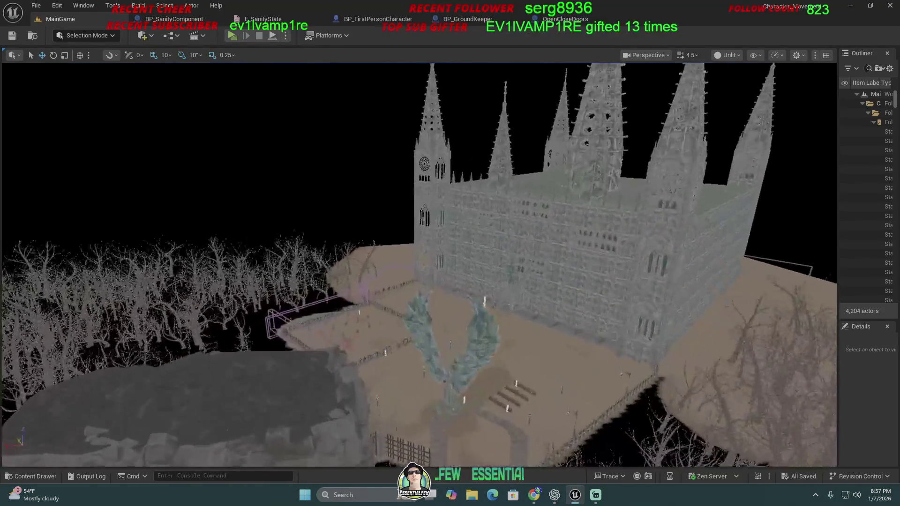
pyautogui.press('w')
pyautogui.scroll(-2, 419, 265)
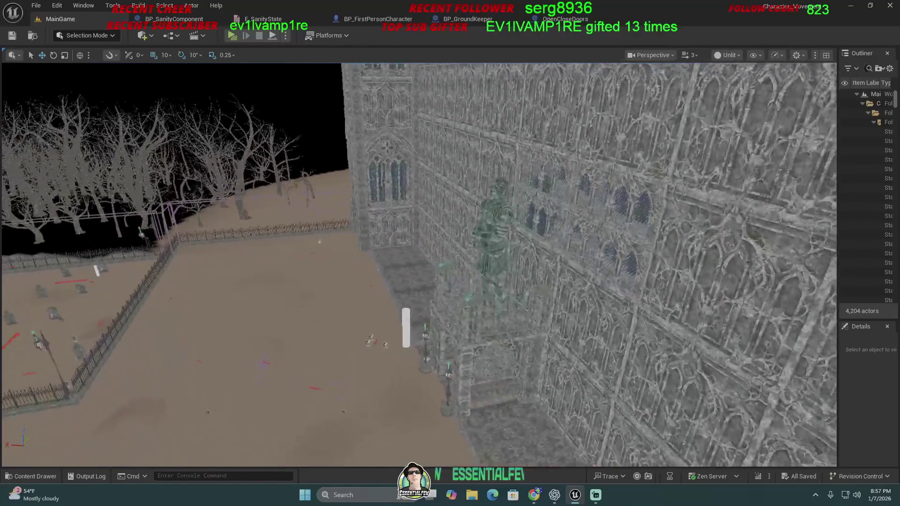
# - Swing across the fenced graveyard and angel statue to face the facade, then open E_SanityState
pyautogui.press('a')
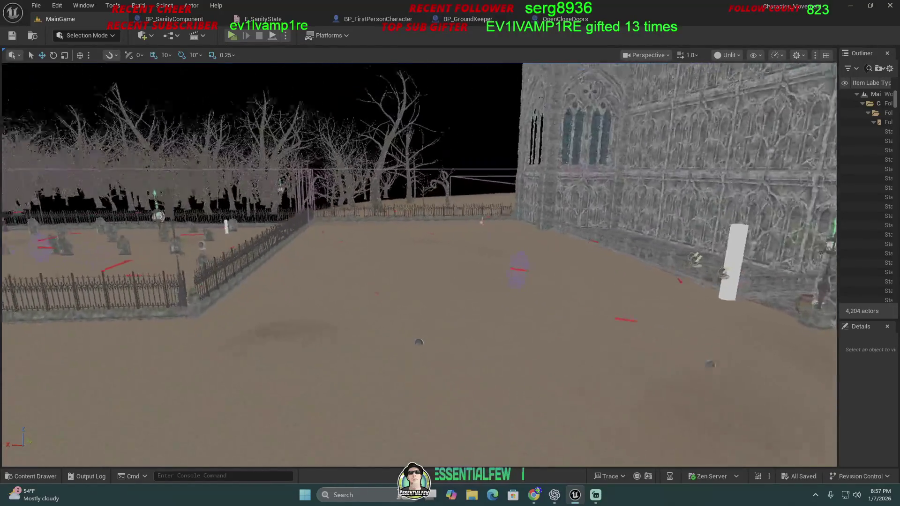
pyautogui.press('a')
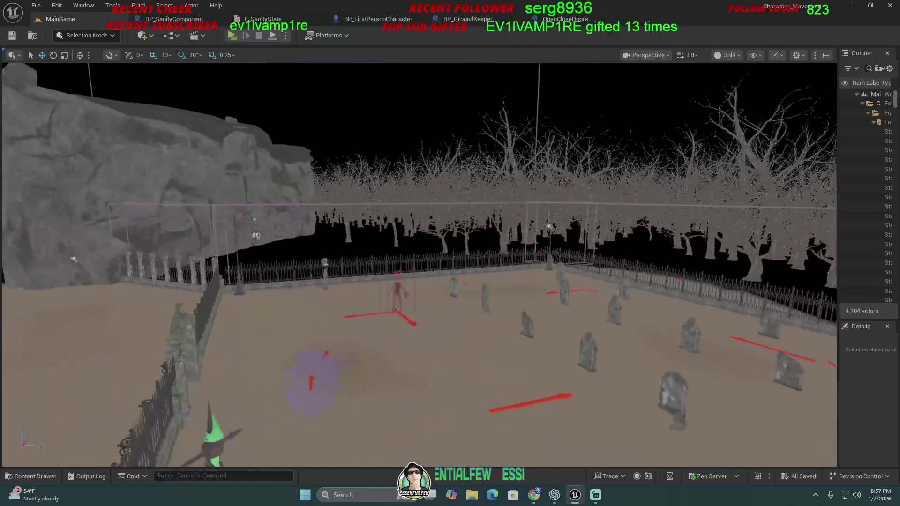
pyautogui.press('a')
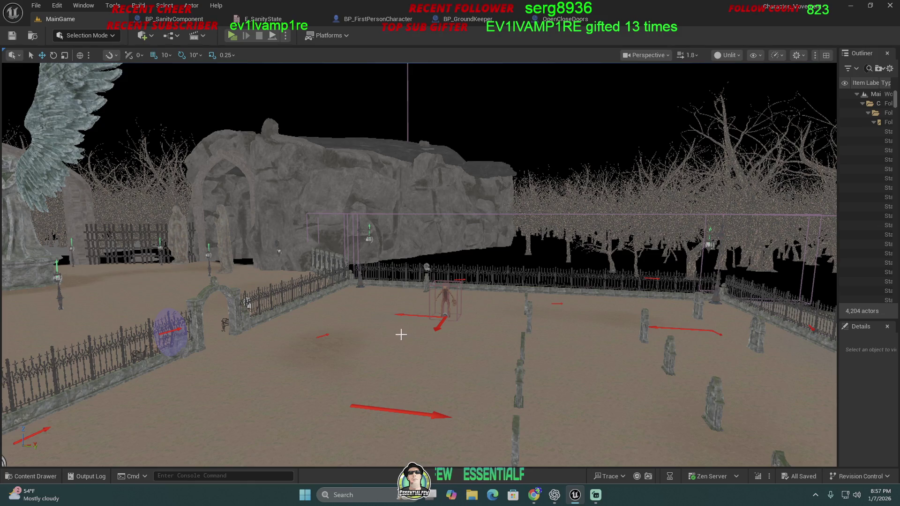
pyautogui.press('a')
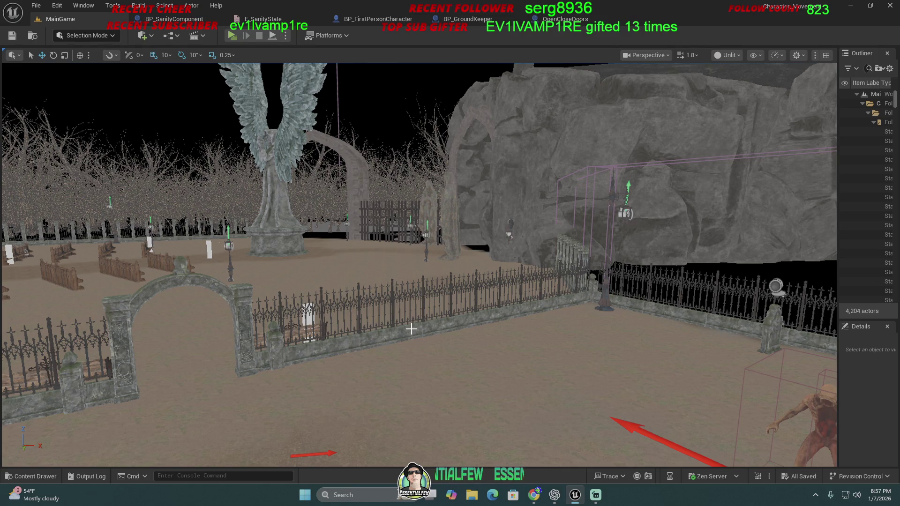
pyautogui.moveTo(411, 323); pyautogui.dragTo(300, 324)
pyautogui.moveTo(372, 350)
pyautogui.mouseDown()
pyautogui.moveTo(500, 348)
pyautogui.moveTo(431, 321)
pyautogui.mouseUp()
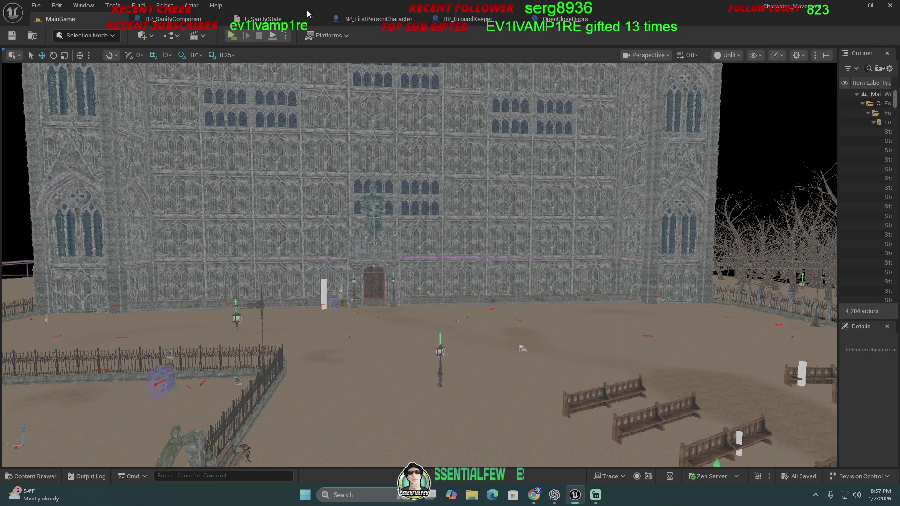
pyautogui.click(259, 22)
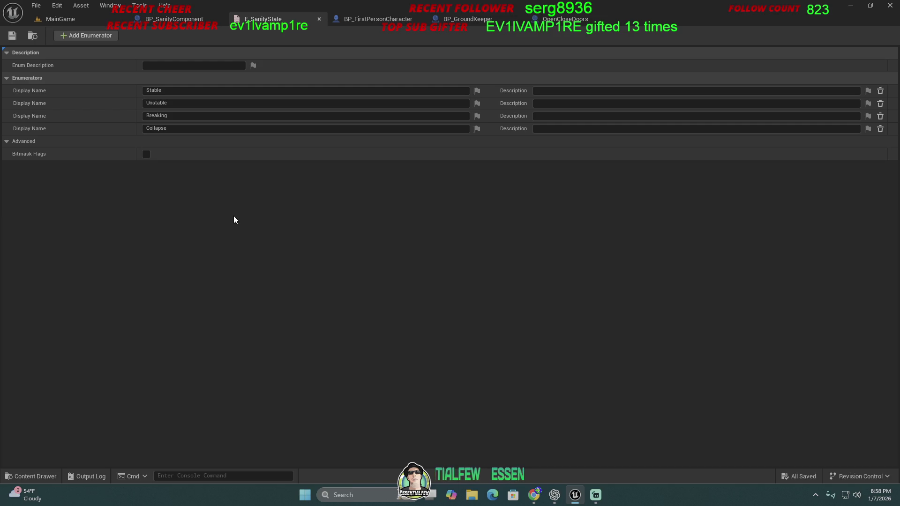
pyautogui.click(70, 17)
pyautogui.moveTo(297, 155); pyautogui.dragTo(297, 155)
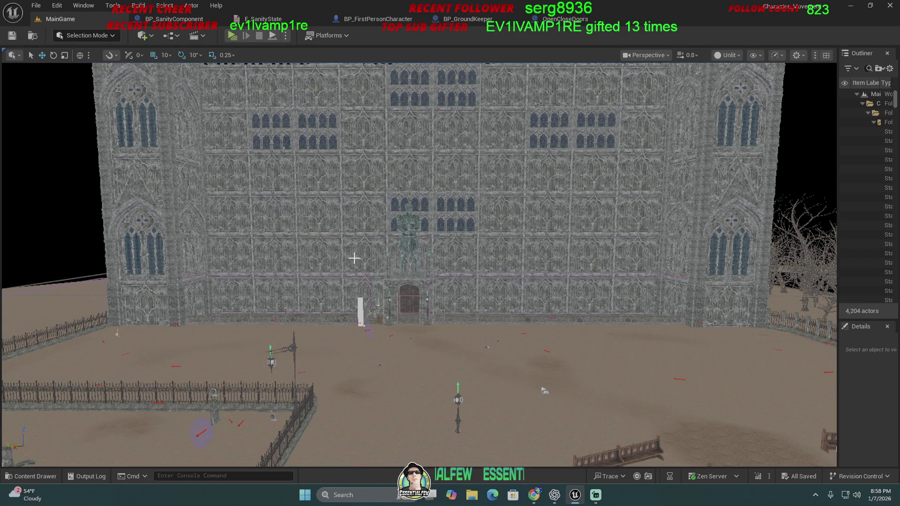
# - Fly past the angel statue along the cathedral and rise over the benches and graveyard
pyautogui.moveTo(348, 258); pyautogui.dragTo(362, 258)
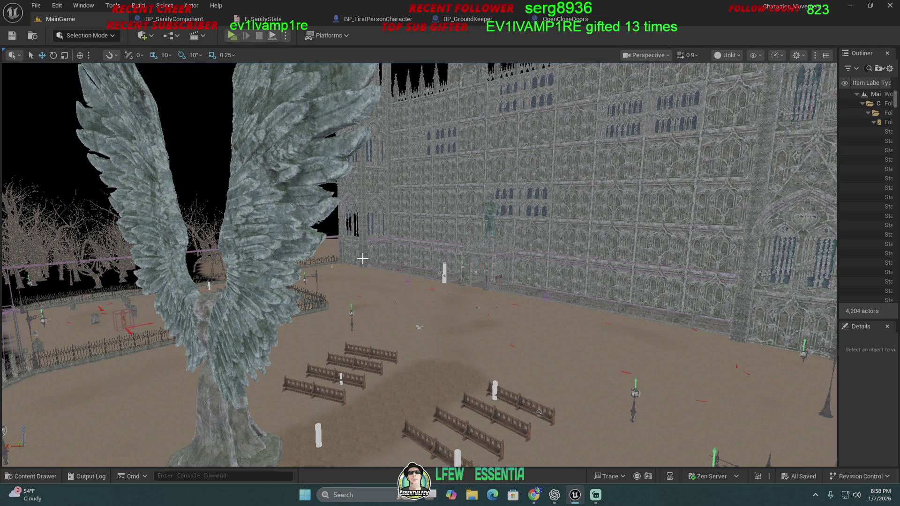
pyautogui.moveTo(363, 259); pyautogui.dragTo(363, 258)
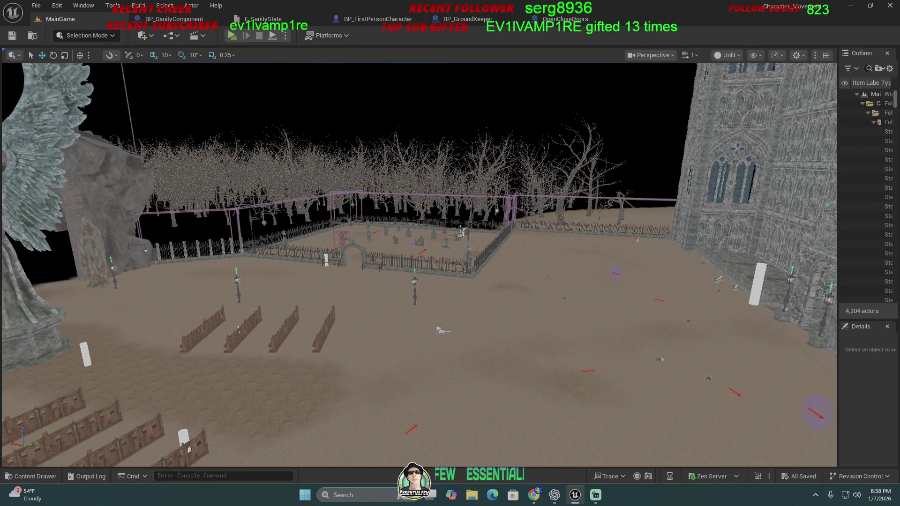
pyautogui.moveTo(403, 270); pyautogui.dragTo(403, 271)
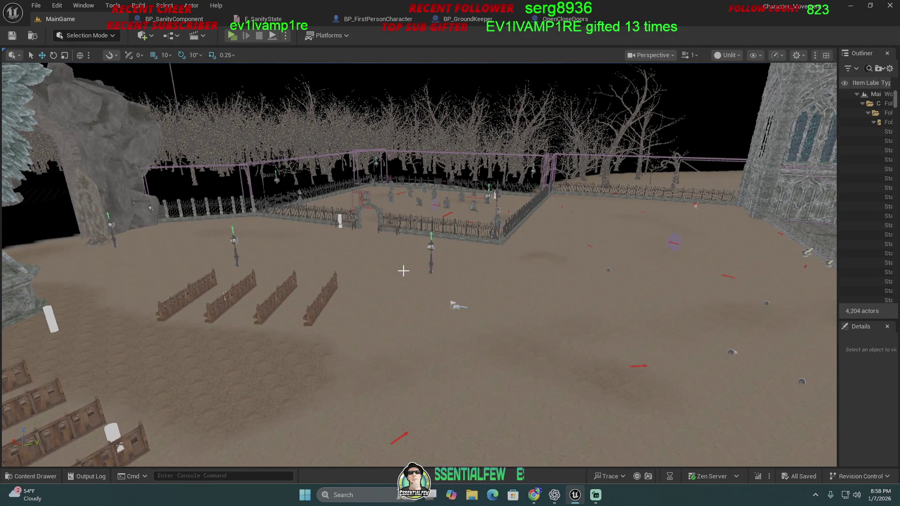